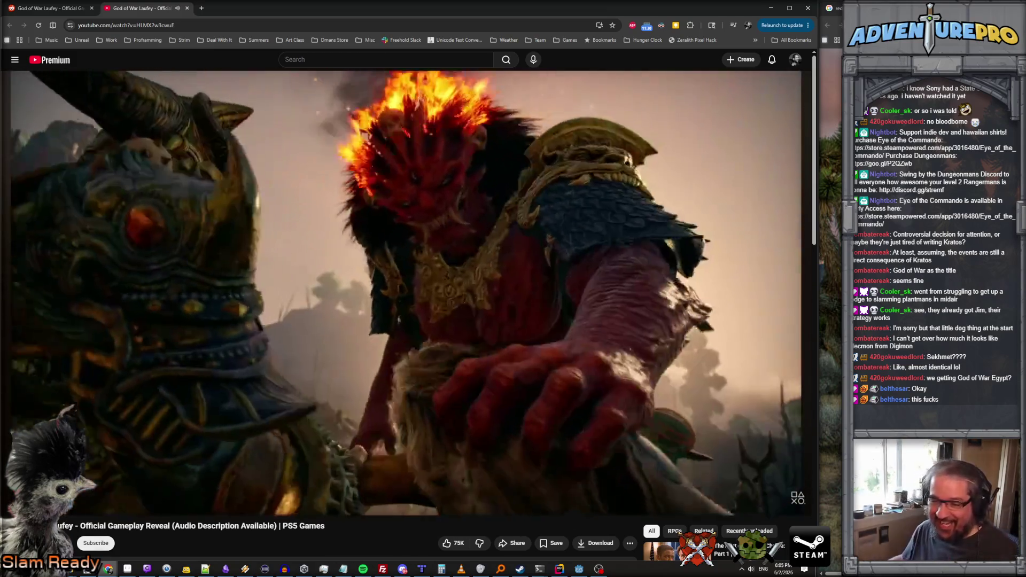
Seek the God of War Laufey trailer forward to past the two-minute mark.
mouse_move(87, 569)
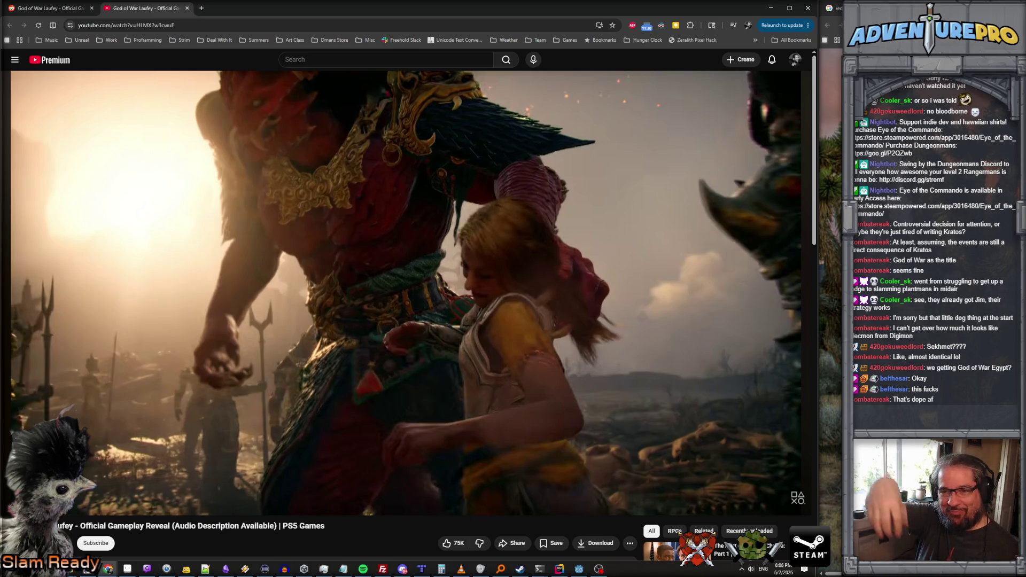
left_click(455, 492)
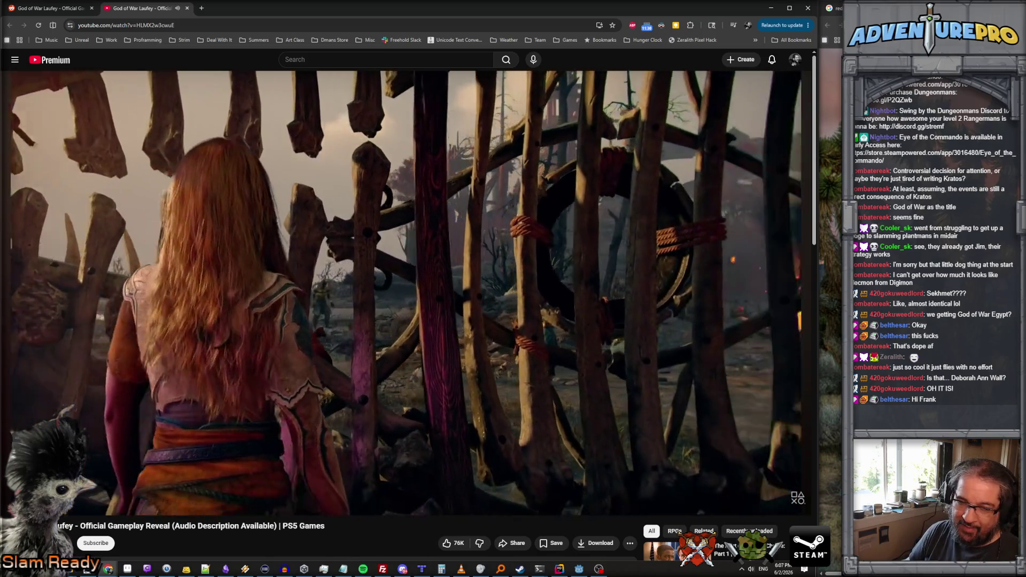
Jump the trailer back a few seconds with the Left arrow key.
mouse_move(689, 265)
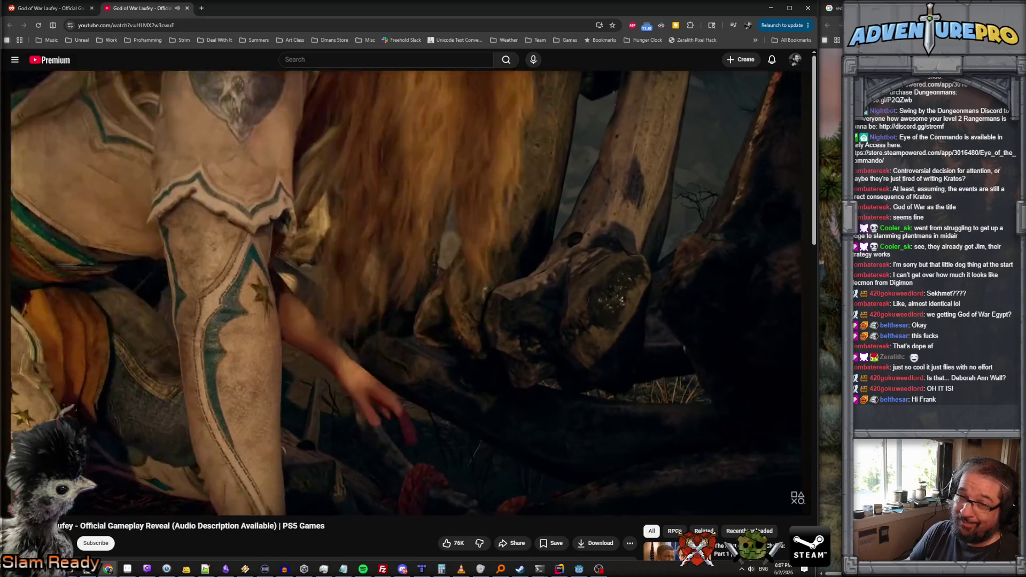
key("Left")
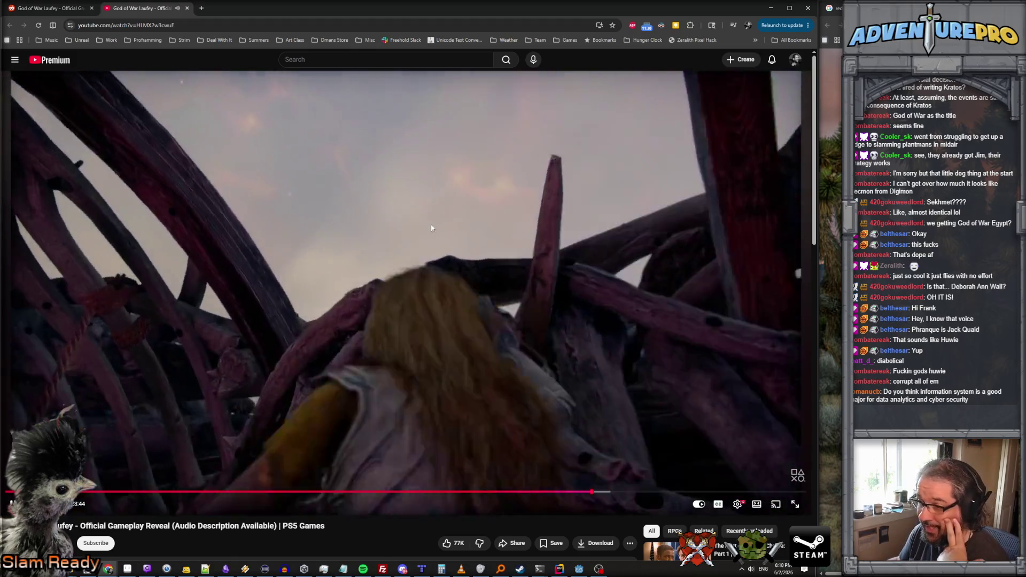
Pause the trailer and minimize both the God of War and Ninja Gaiden II windows.
left_click(440, 234)
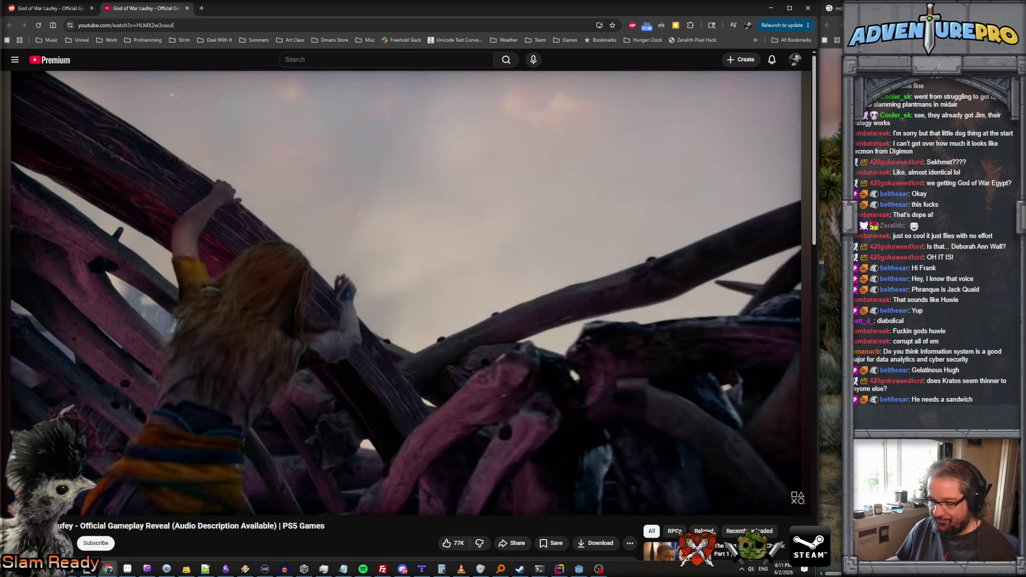
mouse_move(49, 319)
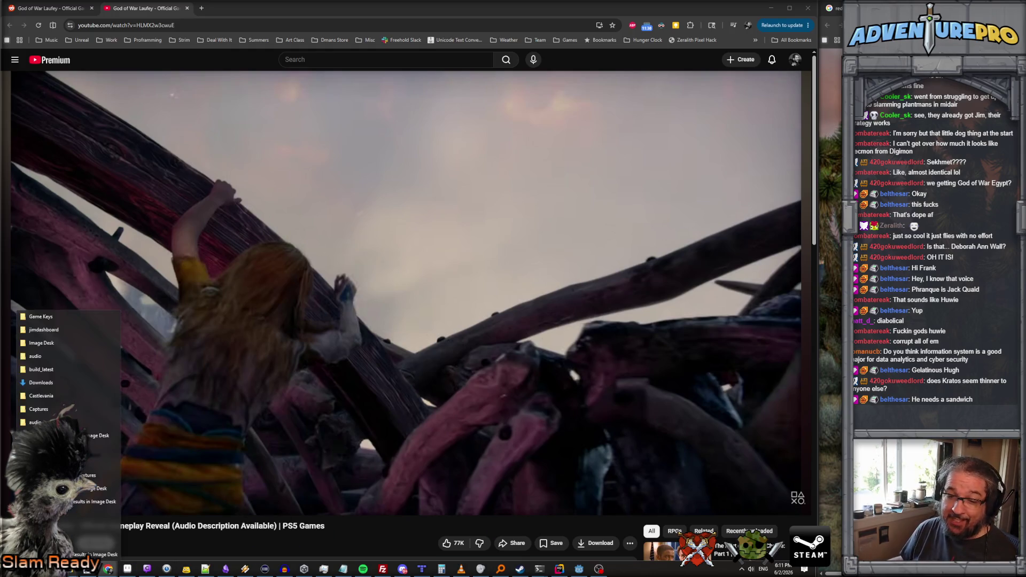
left_click(771, 8)
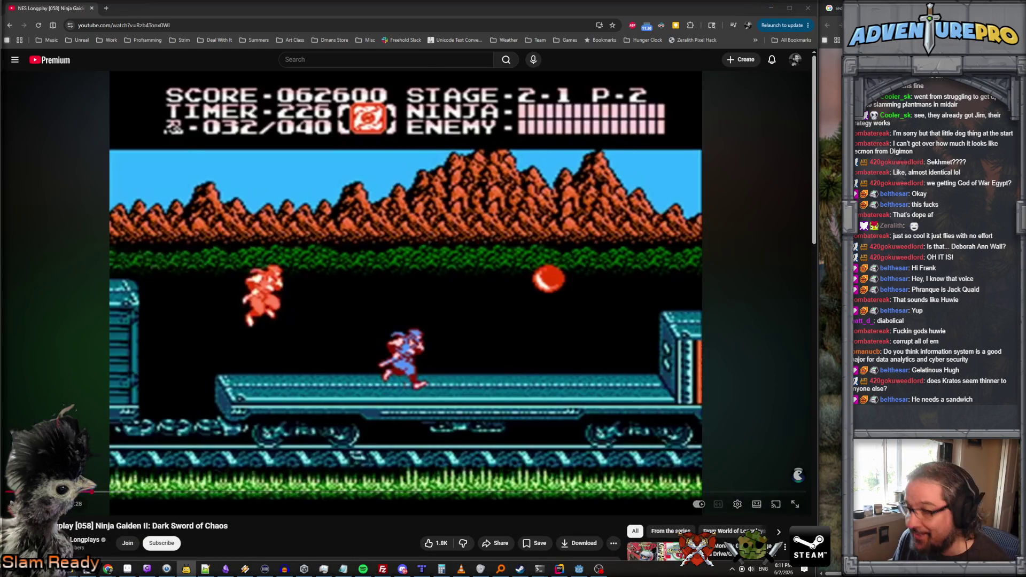
left_click(771, 8)
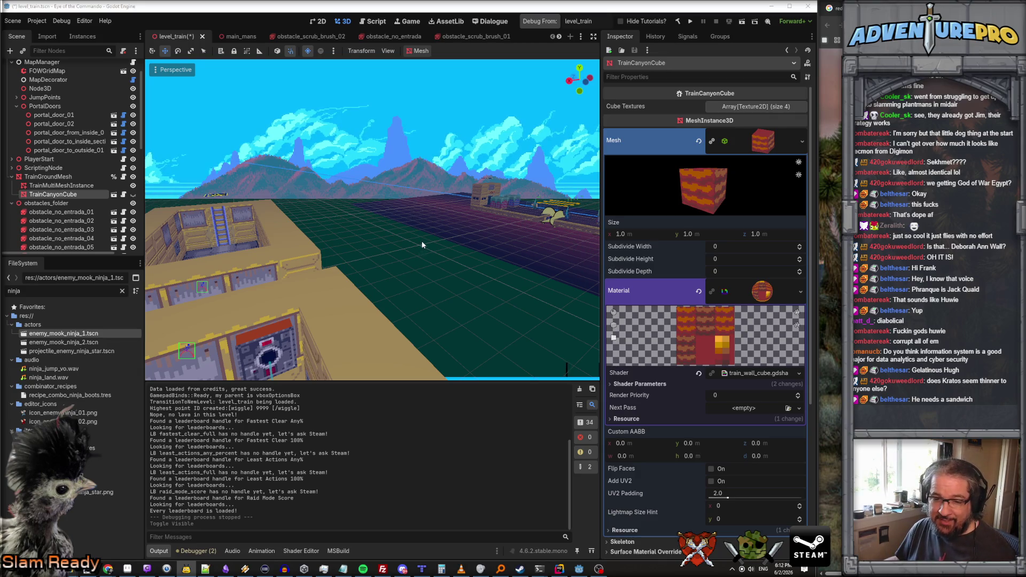
right_click(434, 223)
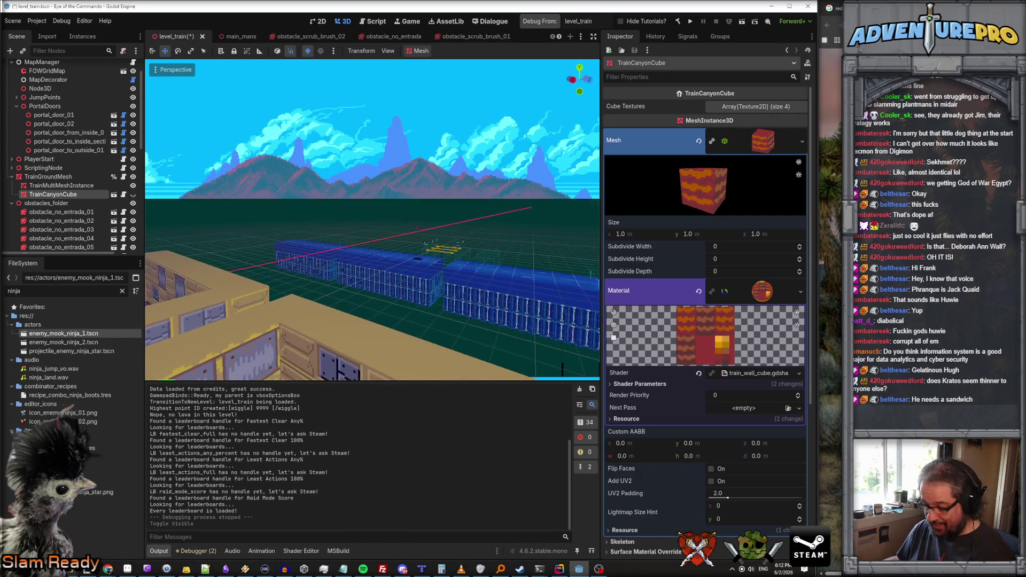
key("w")
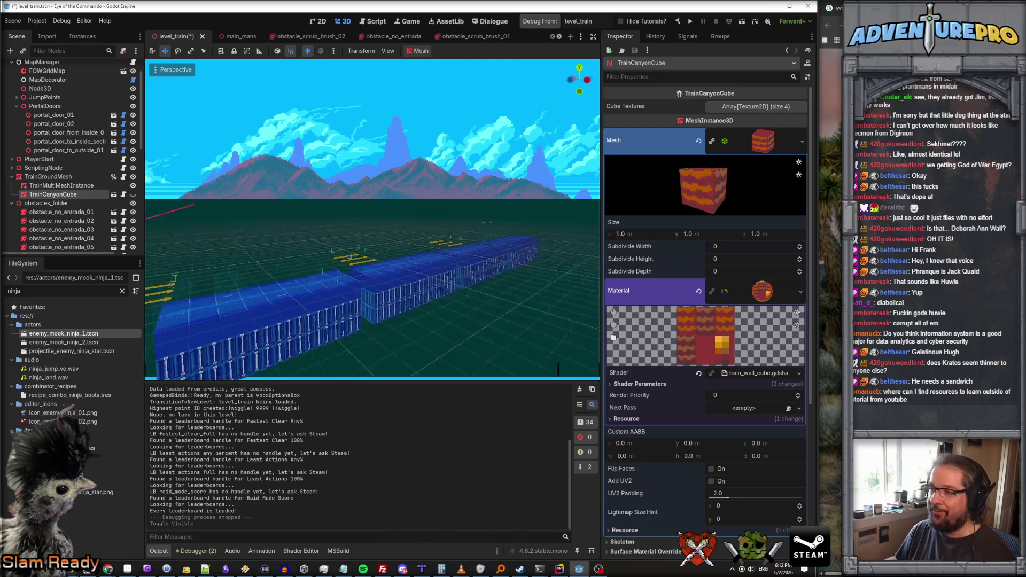
key("s")
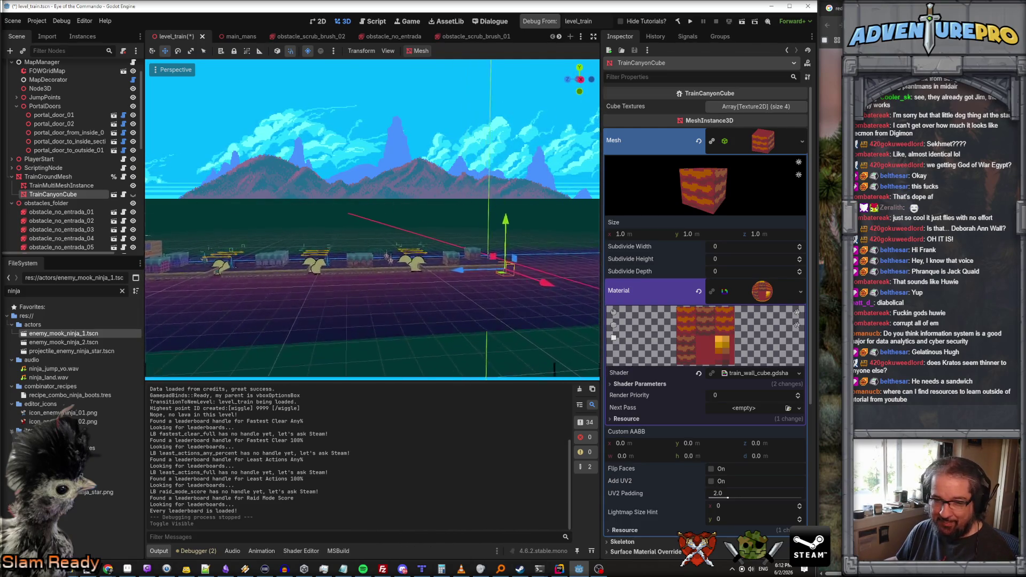
key("w")
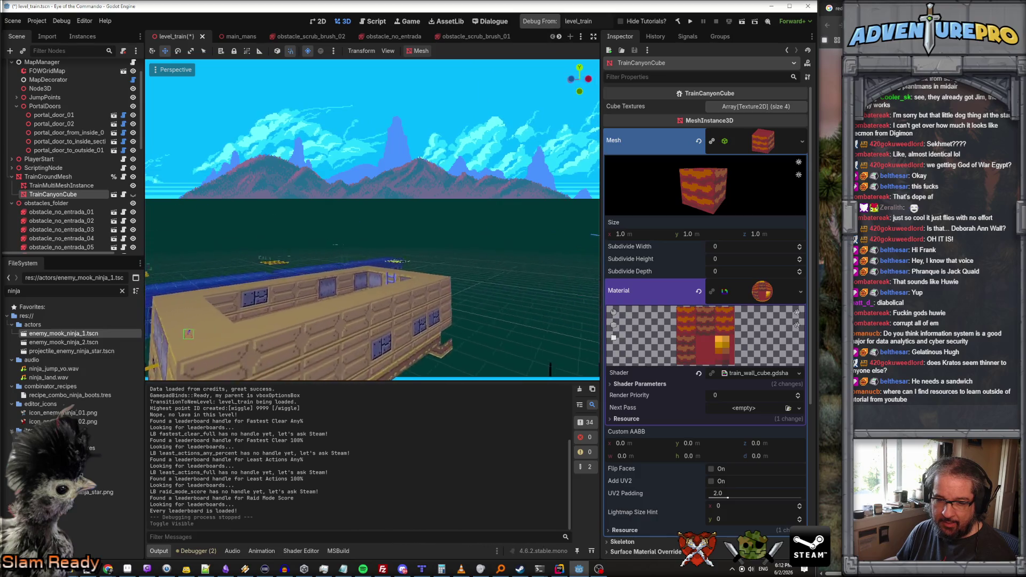
key("w")
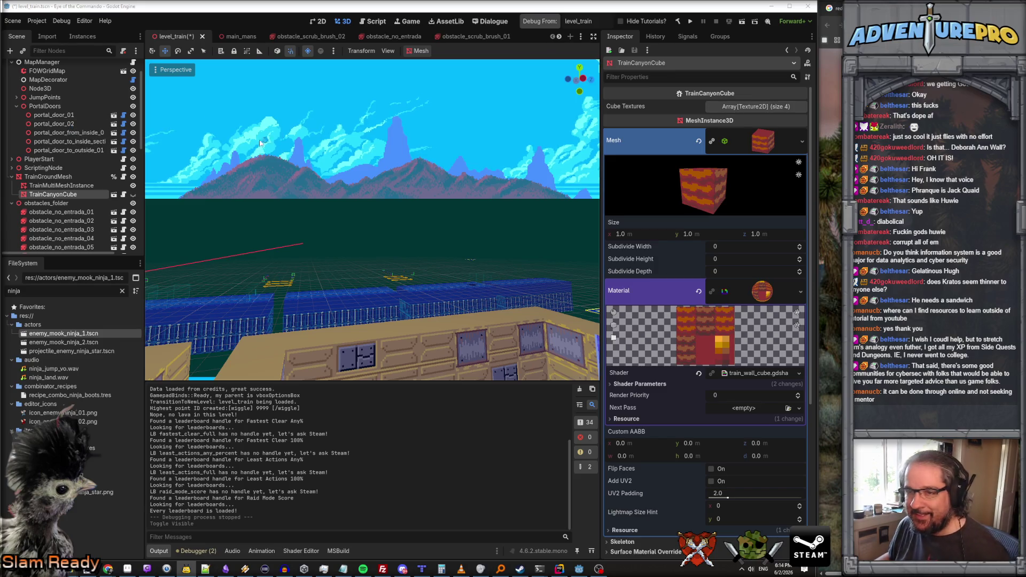
Frame TrainCanyonCube and fly around the train, then switch to the Aseprite ninja sprites.
scroll(421, 213, "up", 3)
scroll(421, 213, "down", 3)
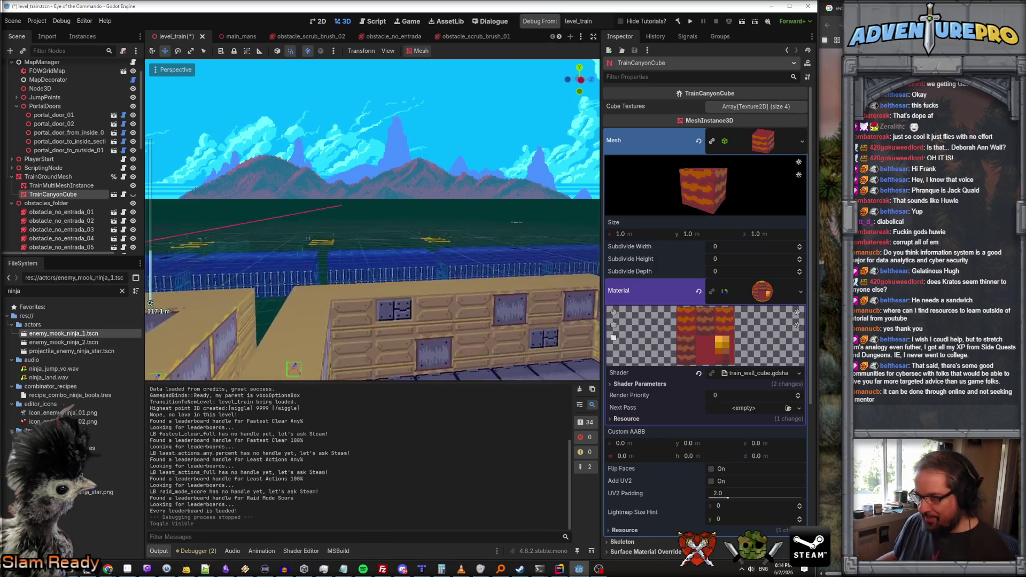
key("w")
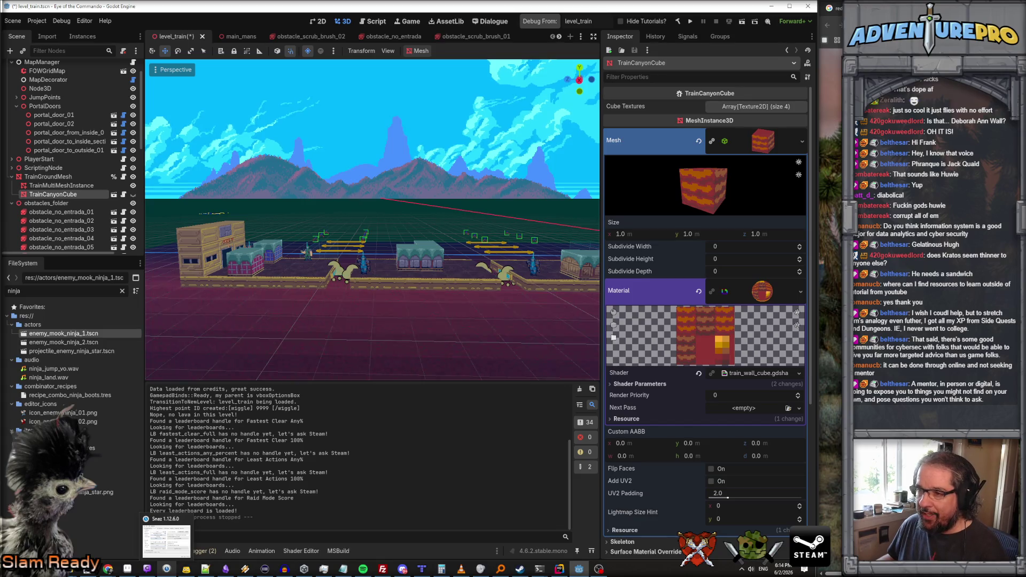
key("f")
key("w")
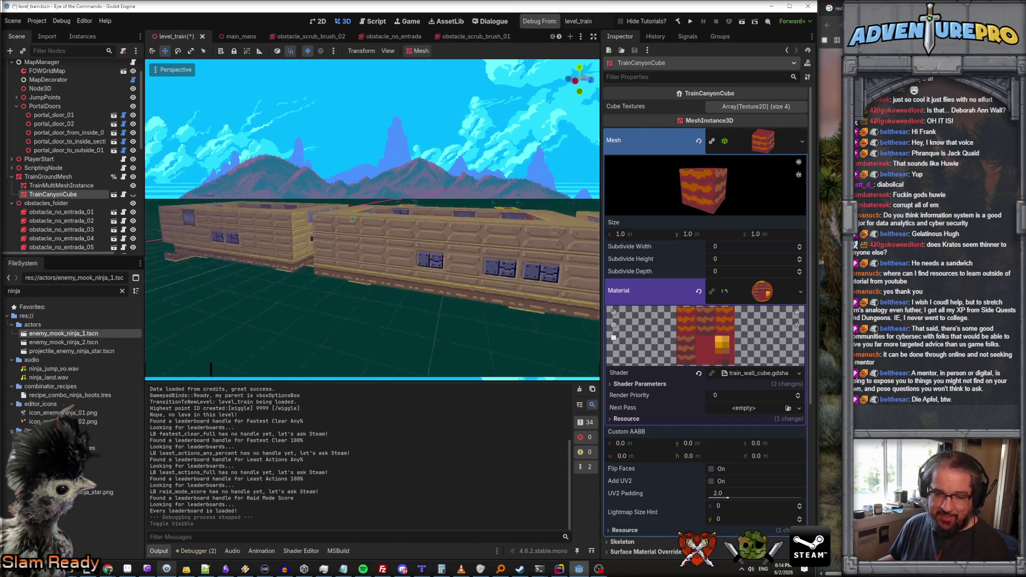
key("w")
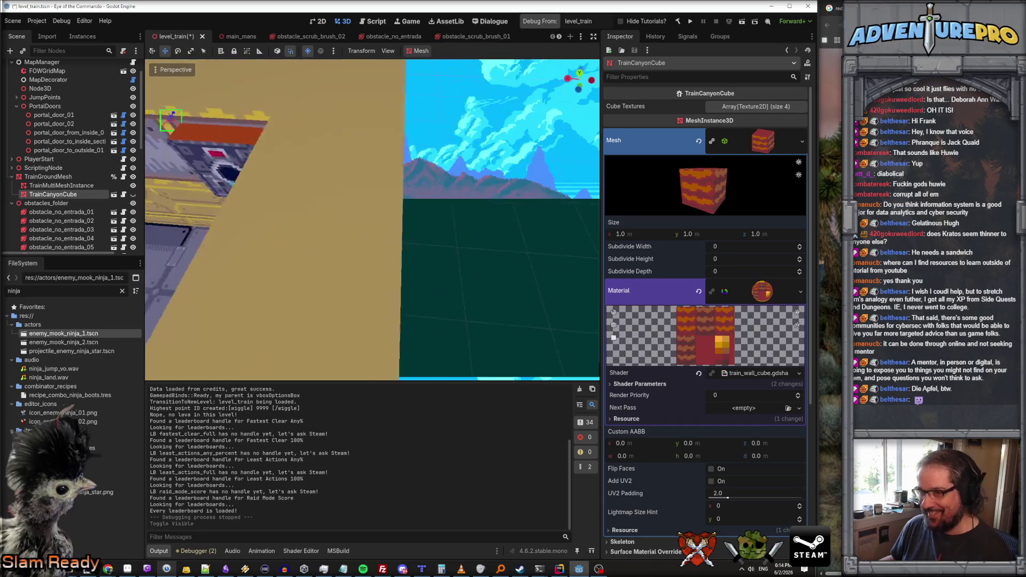
key("w")
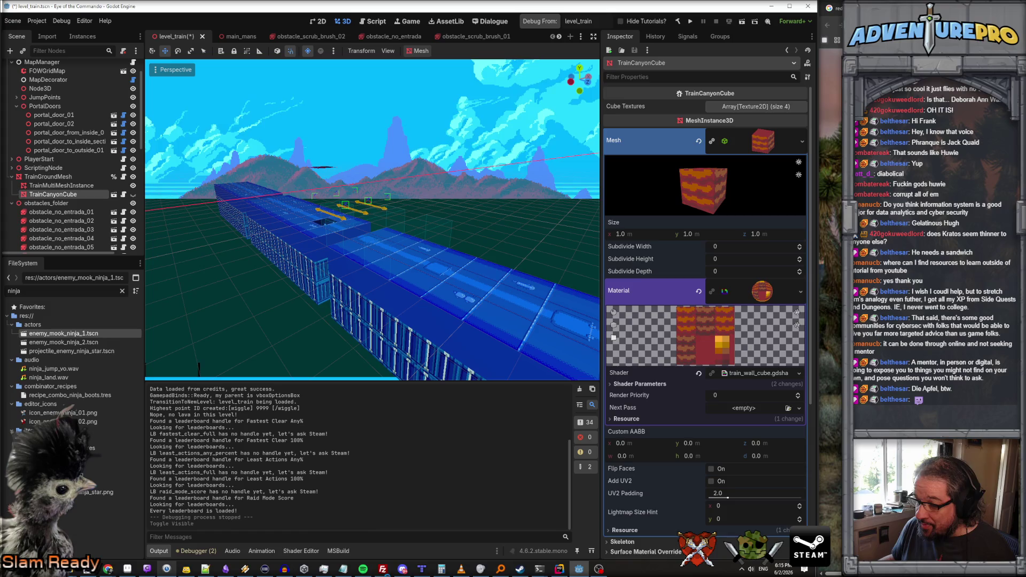
left_click(129, 568)
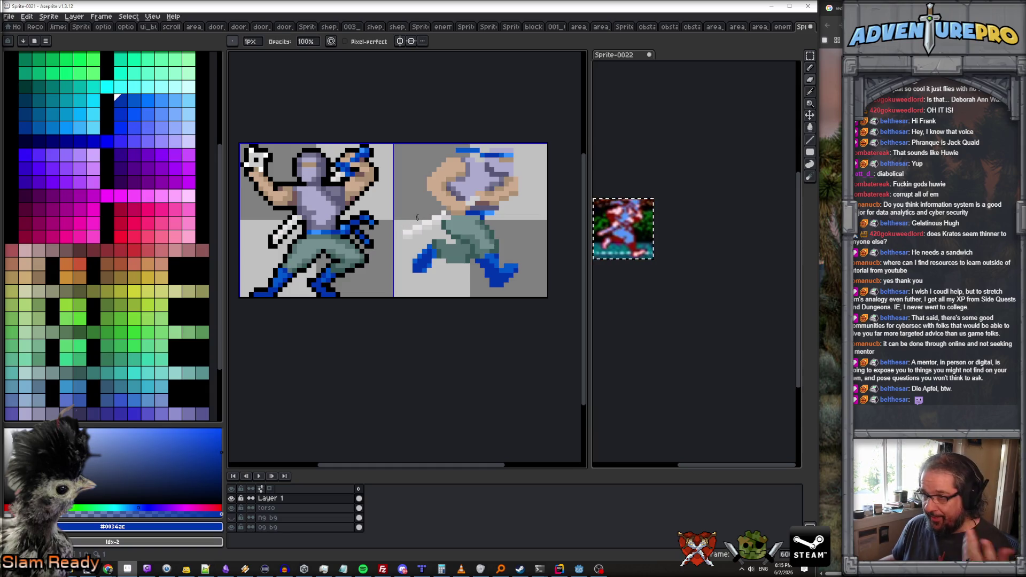
scroll(458, 227, "up", 1)
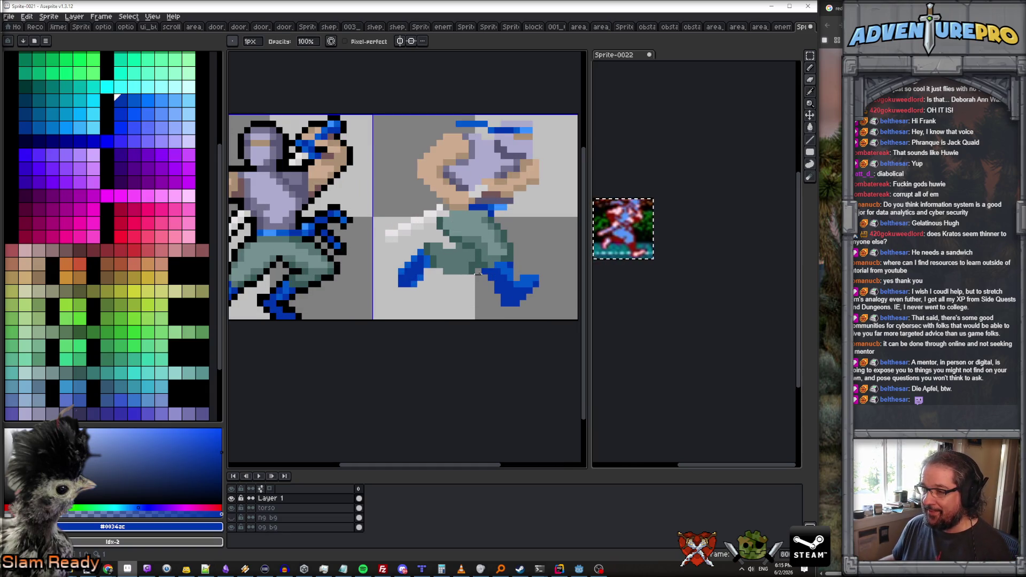
scroll(478, 271, "down", 1)
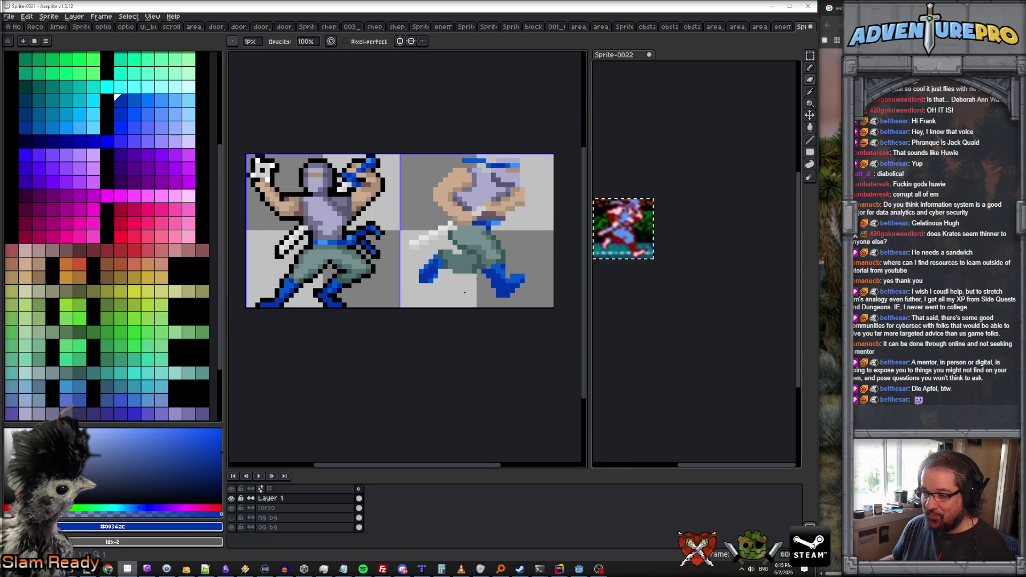
left_click(234, 498)
left_click(233, 497)
left_click(233, 498)
left_click(233, 498)
left_click(233, 497)
left_click(234, 498)
left_click(233, 498)
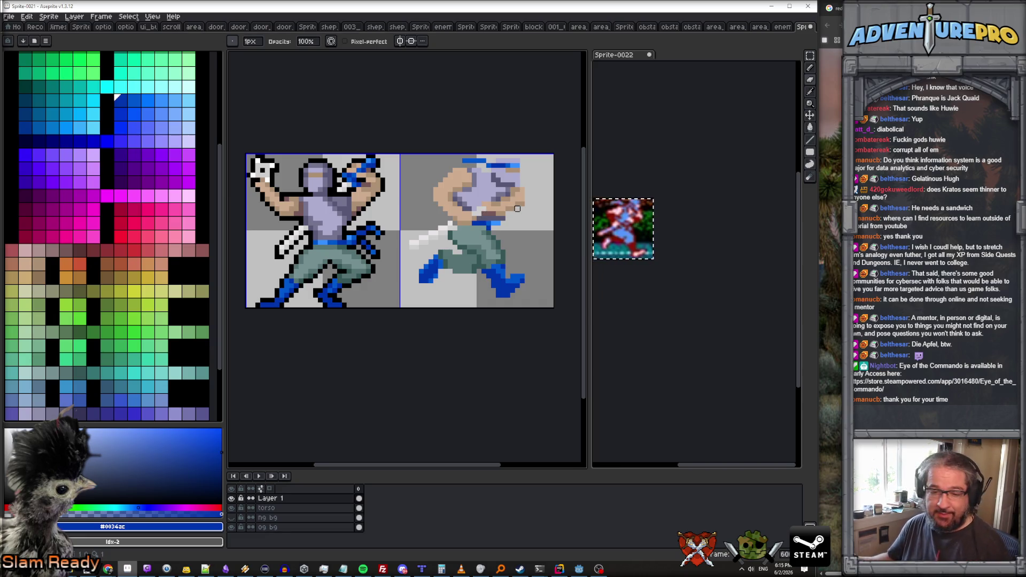
scroll(476, 243, "up", 1)
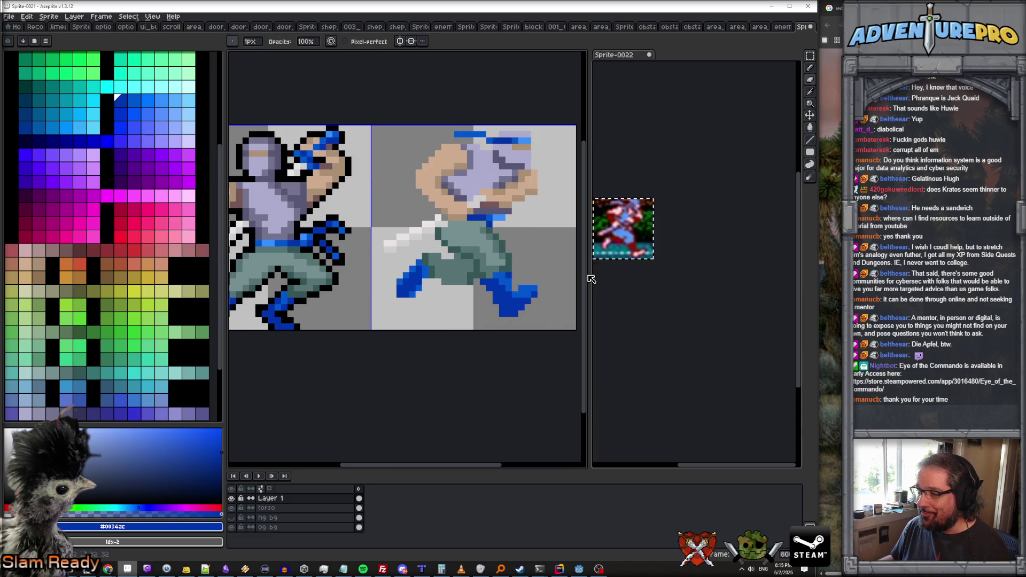
left_click_drag(588, 273, 648, 274)
Glance at the Sprite-0022 reference, then return to the Sprite-0021 ninja sheet.
left_click(705, 274)
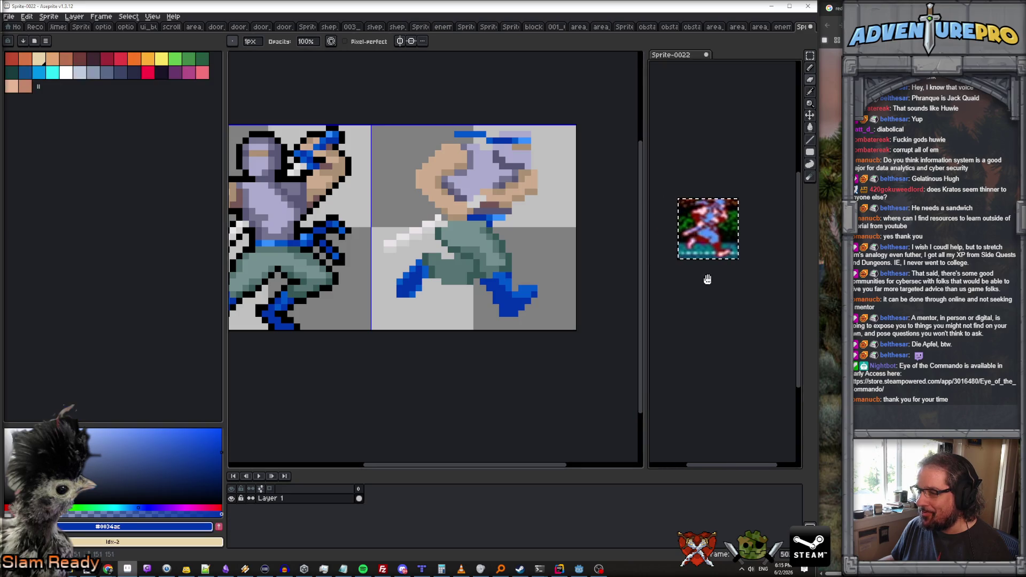
scroll(715, 275, "up", 2)
scroll(546, 293, "down", 1)
scroll(546, 293, "up", 1)
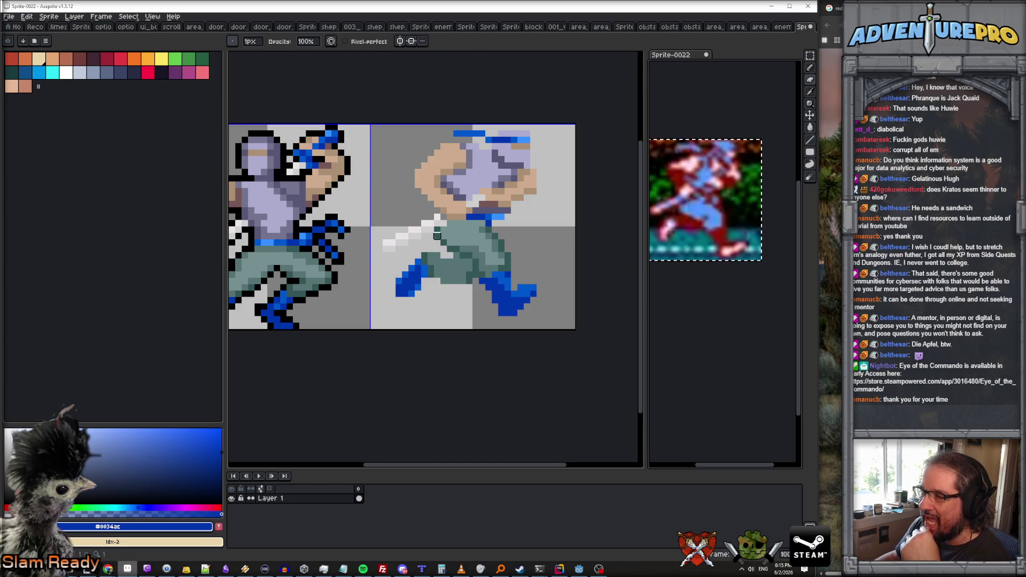
left_click(471, 369)
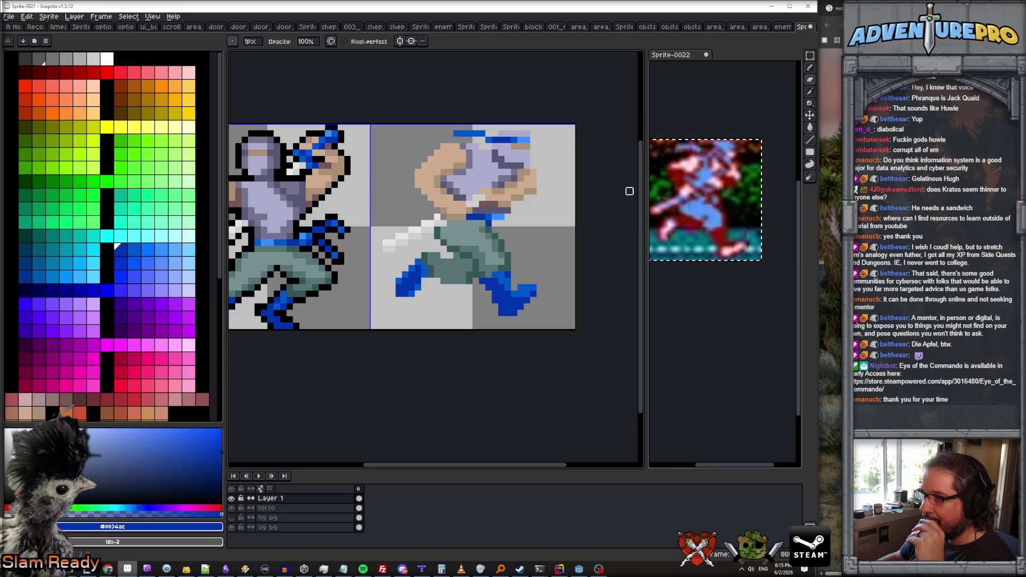
Shift the torso layer's content down one pixel with the Move tool.
left_click(283, 507)
left_click(810, 115)
left_click_drag(505, 229, 505, 233)
left_click(282, 498)
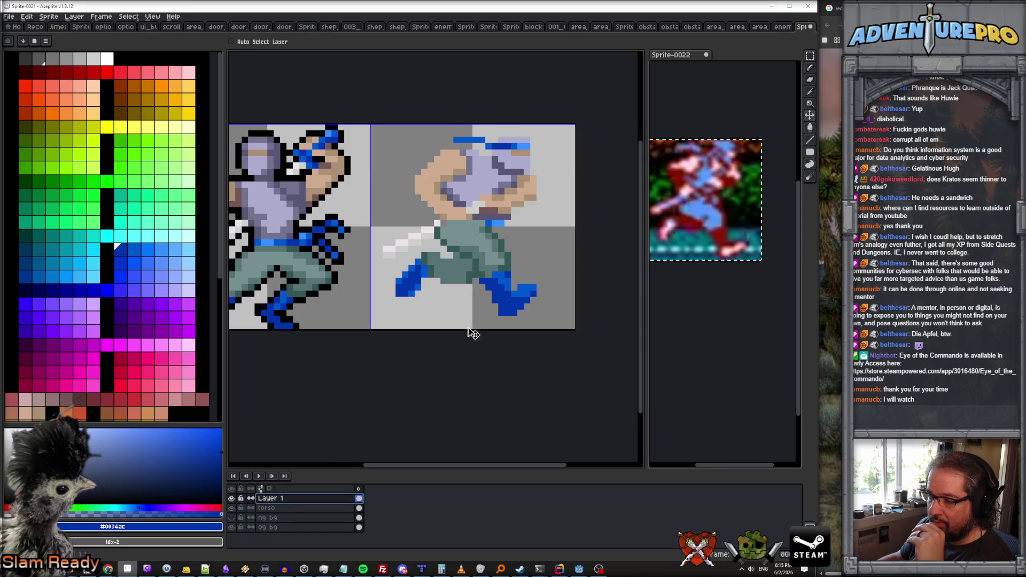
double_click(309, 498)
Rename Layer 1 to 'legs', then ready a black pencil on the torso layer.
type("legs")
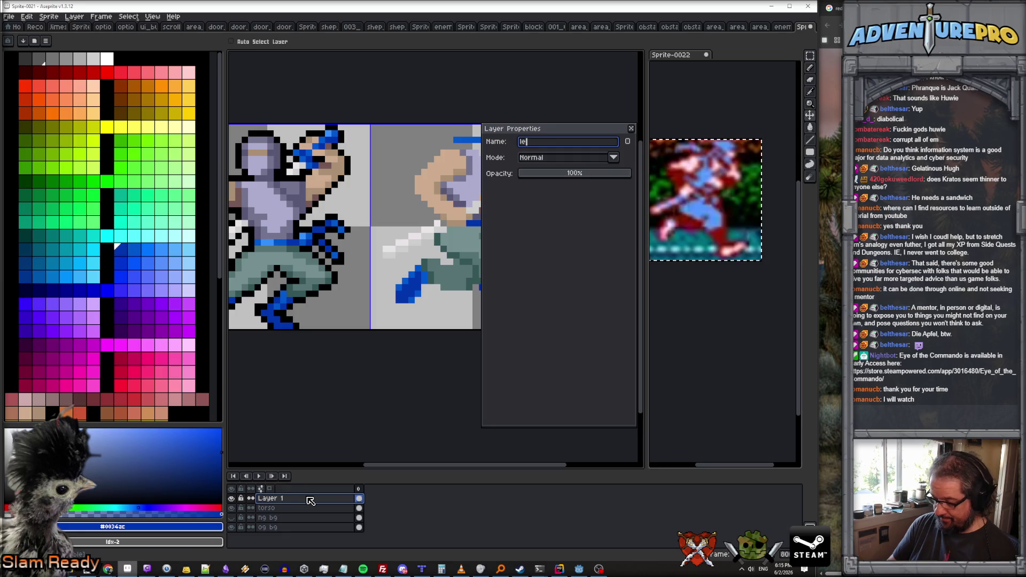
key("Return")
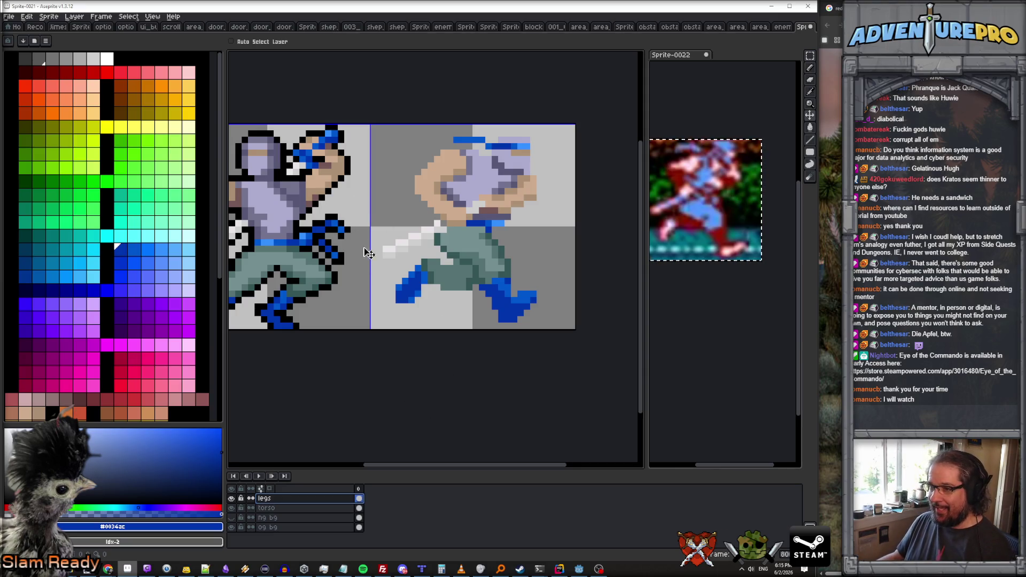
left_click(288, 507)
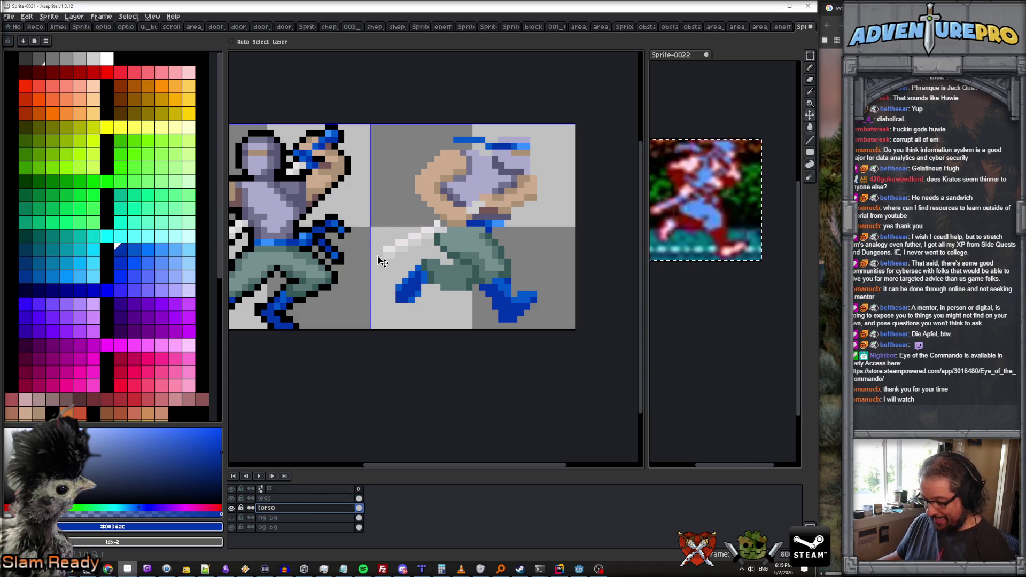
key("b")
left_click(340, 182, "alt")
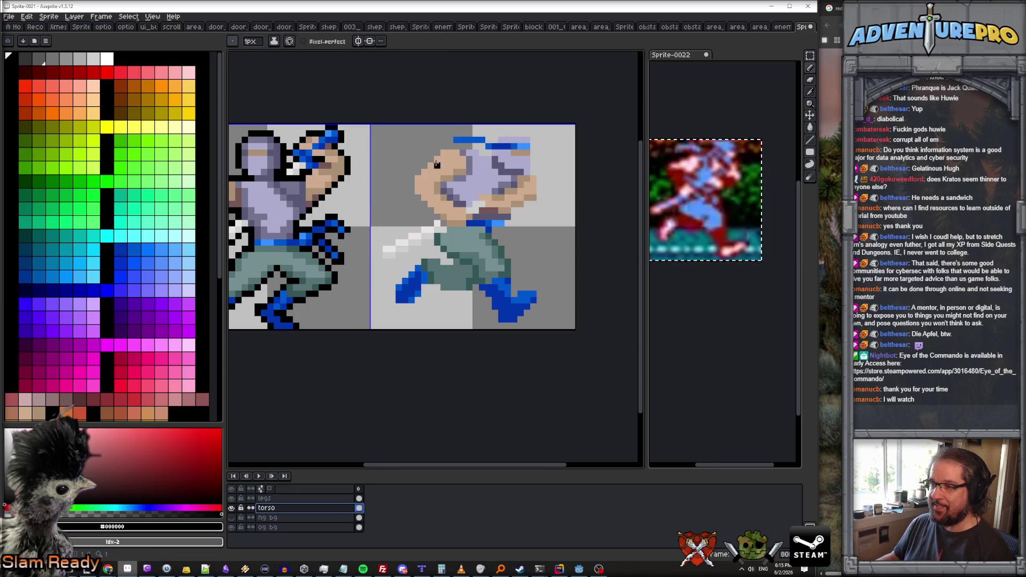
Outline the ninja's back, head top, headband side and left face edge in black.
scroll(436, 165, "up", 2)
scroll(422, 168, "down", 1)
left_click_drag(413, 172, 439, 145)
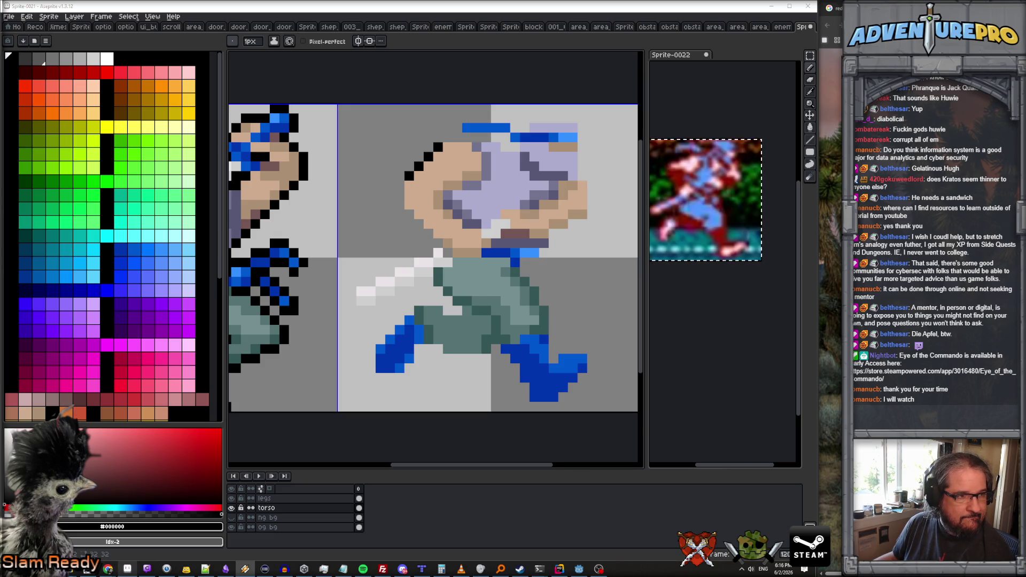
mouse_move(448, 137)
left_mouse_down()
mouse_move(514, 147)
mouse_move(503, 117)
mouse_move(577, 118)
mouse_move(591, 211)
mouse_move(553, 239)
left_mouse_up()
left_click(458, 126)
left_click(545, 252)
mouse_move(399, 185)
left_mouse_down()
mouse_move(417, 223)
mouse_move(454, 244)
left_mouse_up()
scroll(491, 225, "down", 1)
Add a black outline pixel and erase stray black pixels on the ninja's outline.
scroll(547, 227, "down", 2)
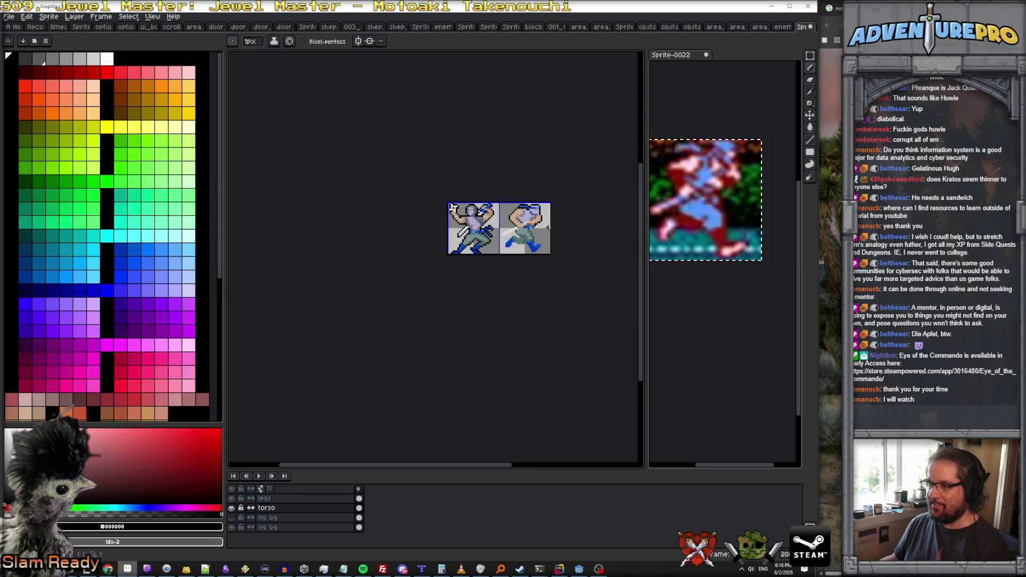
scroll(543, 218, "up", 4)
scroll(516, 183, "down", 3)
scroll(515, 181, "up", 4)
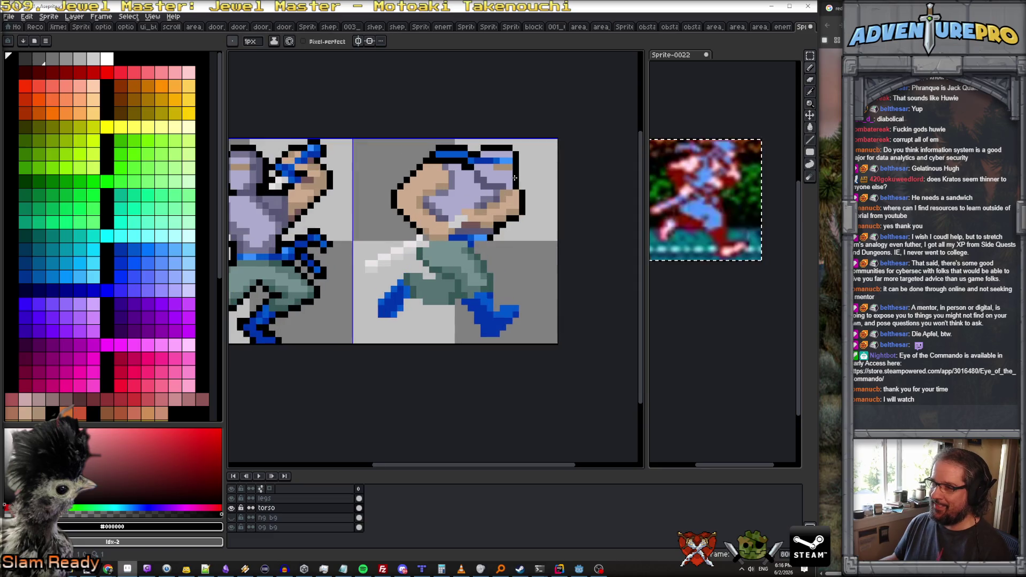
left_click(506, 187)
key("e")
left_click(519, 175)
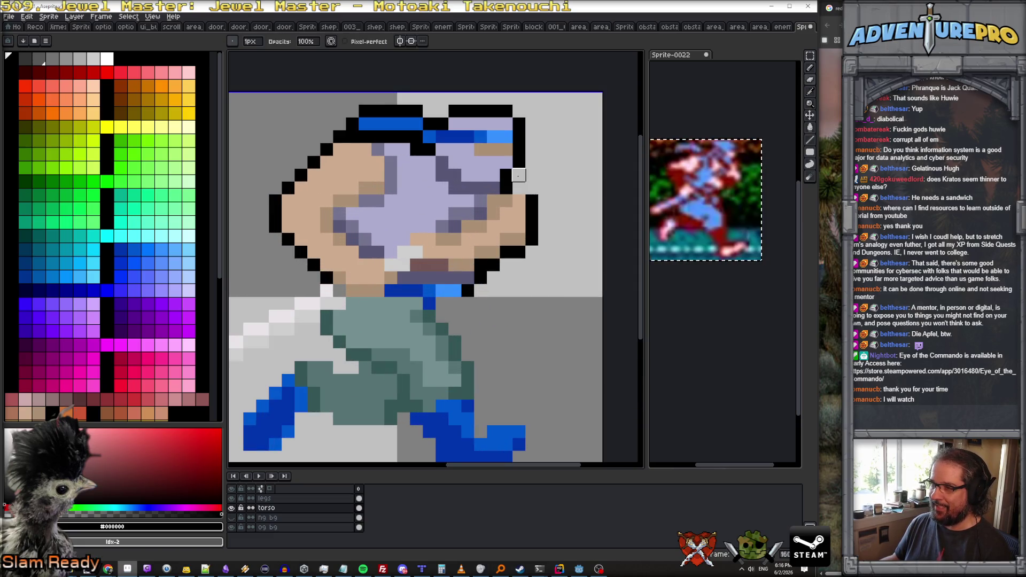
Sample shading colours #747490, #575774 and #acacce, then return to black.
scroll(610, 197, "down", 5)
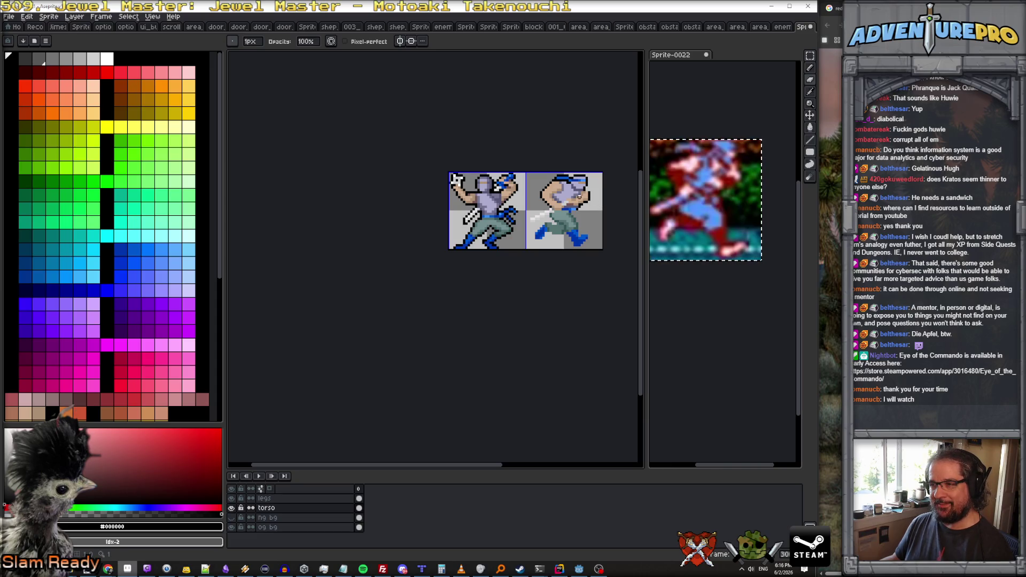
scroll(580, 197, "up", 3)
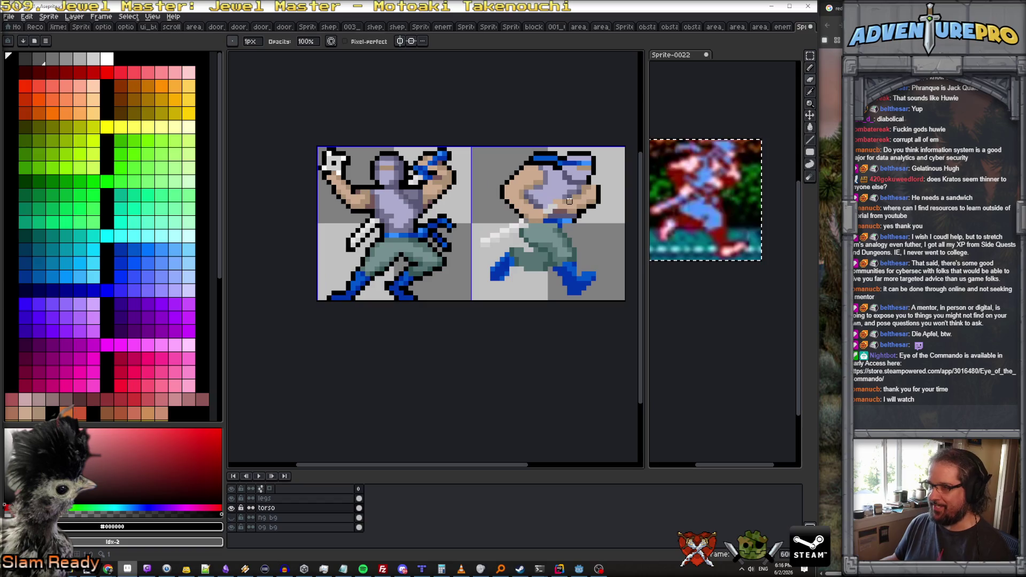
key("b")
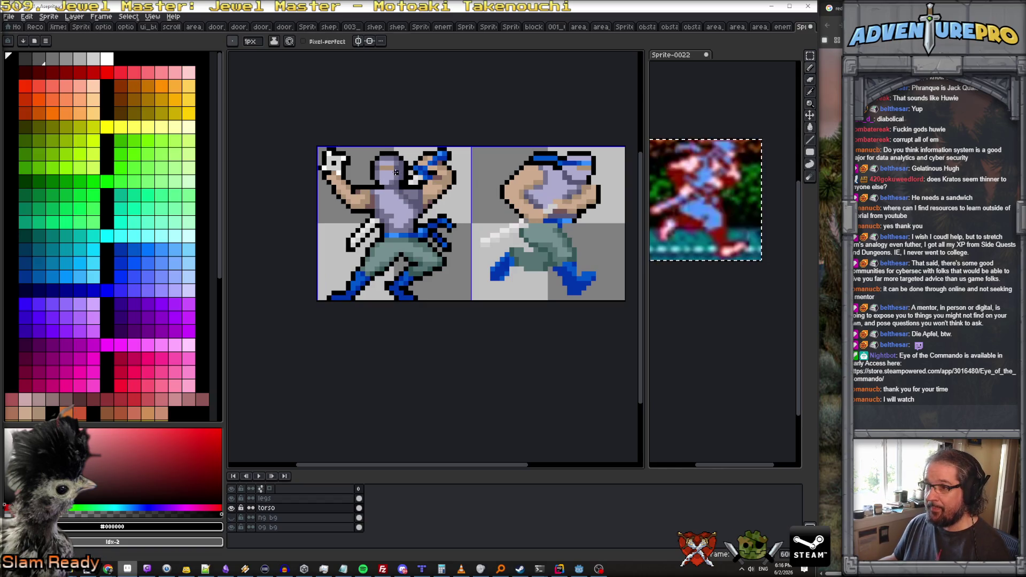
left_click(395, 173, "alt")
scroll(608, 171, "up", 1)
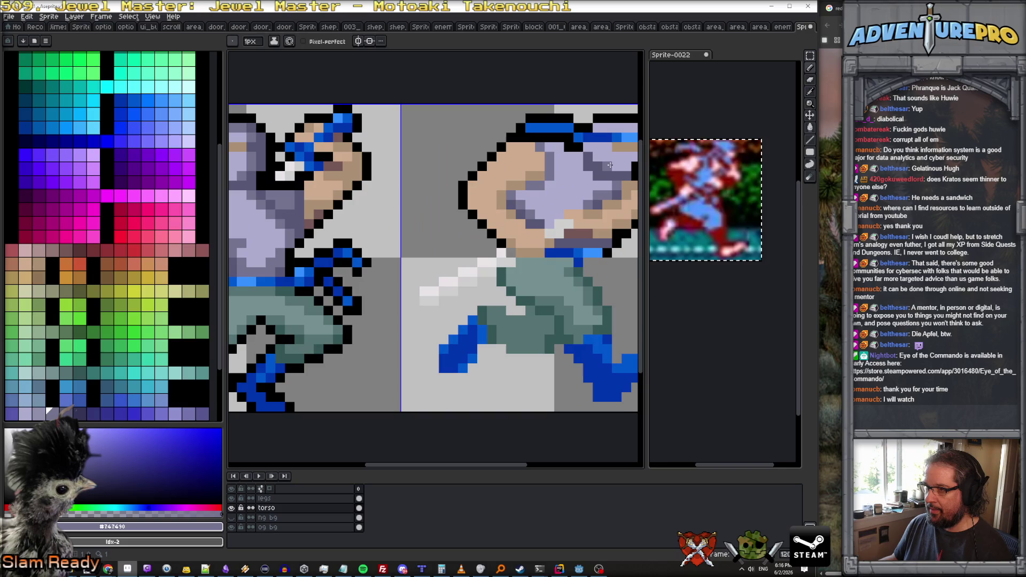
scroll(565, 170, "up", 1)
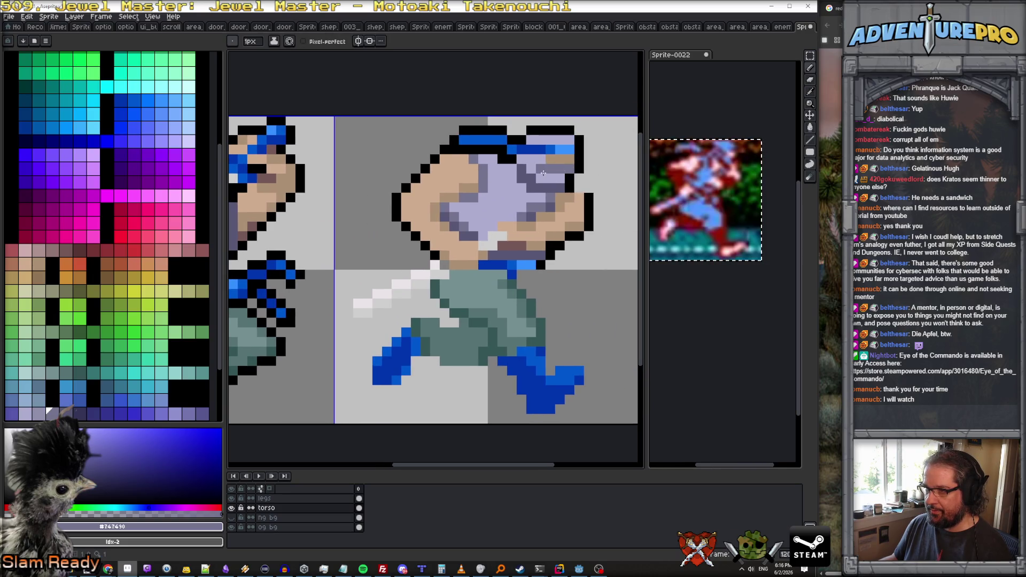
scroll(246, 178, "down", 1)
scroll(246, 178, "left", 1)
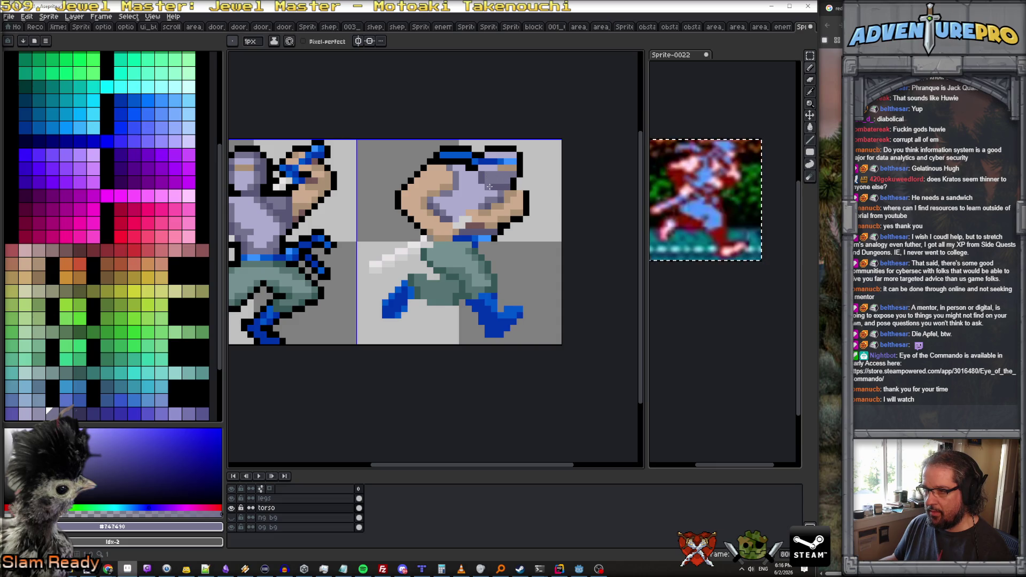
scroll(487, 183, "down", 6)
scroll(484, 197, "up", 4)
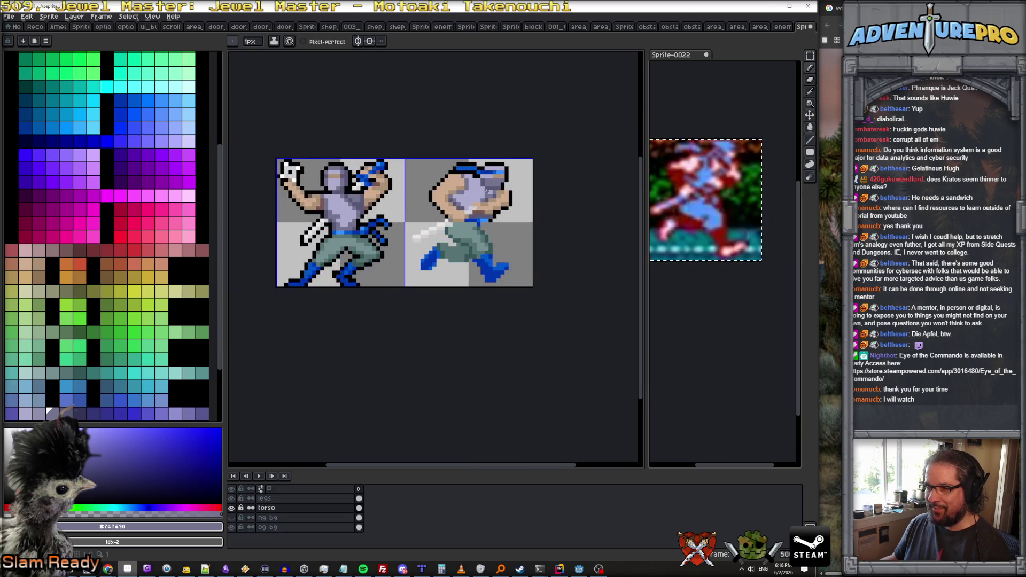
scroll(482, 186, "up", 1)
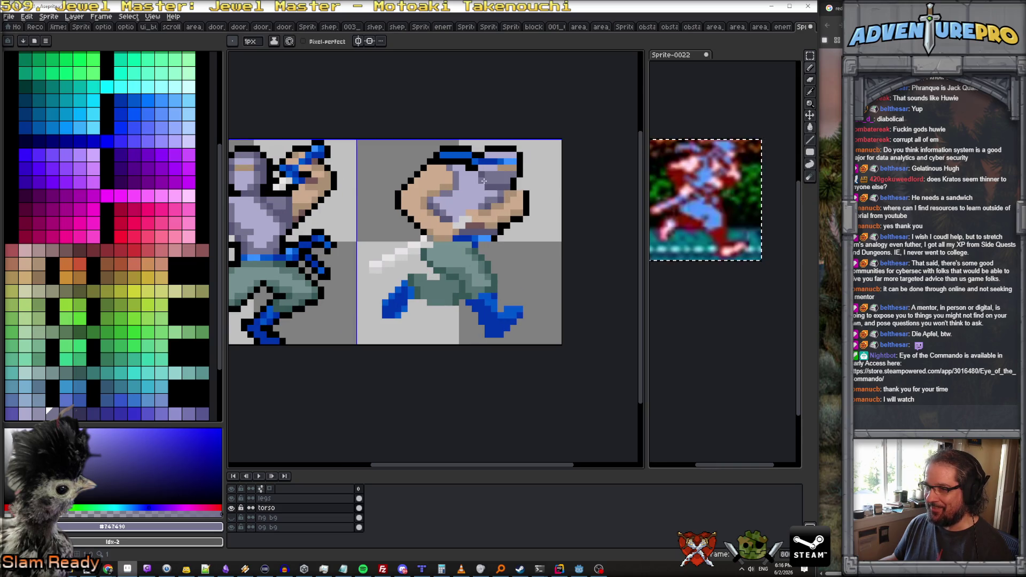
left_click(486, 183, "alt")
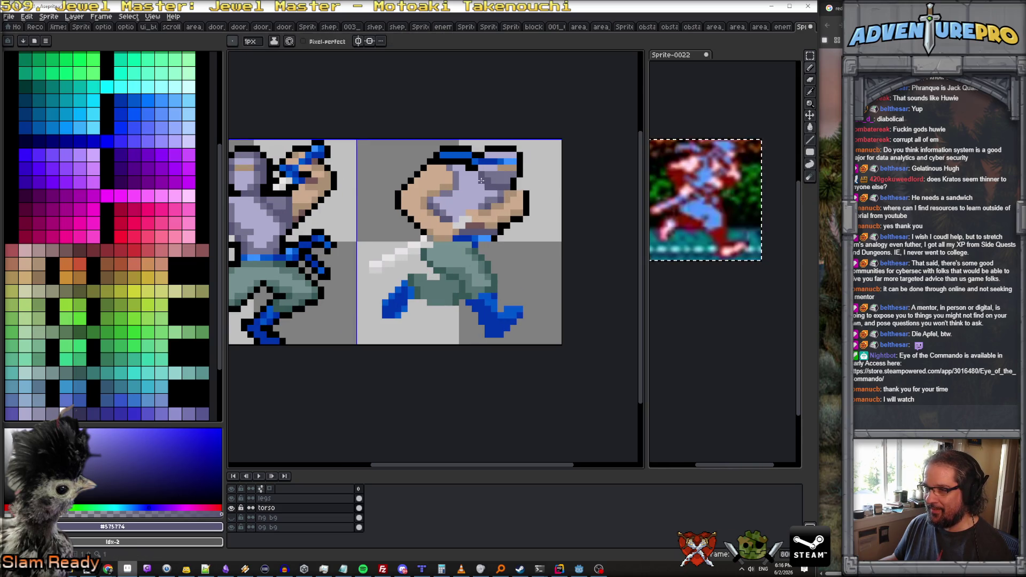
left_click(478, 182, "alt")
scroll(488, 186, "down", 4)
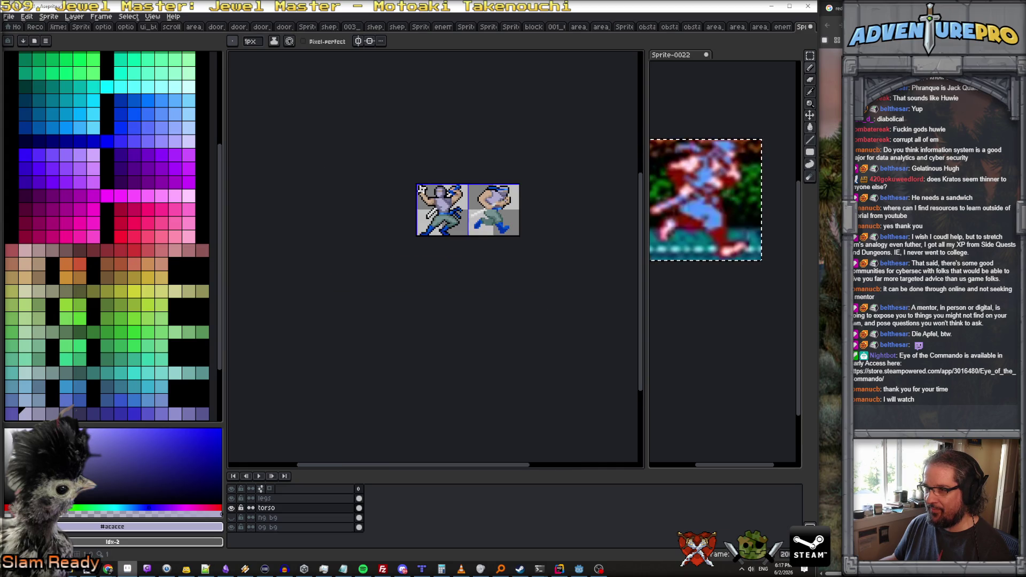
scroll(502, 191, "up", 3)
scroll(502, 192, "up", 1)
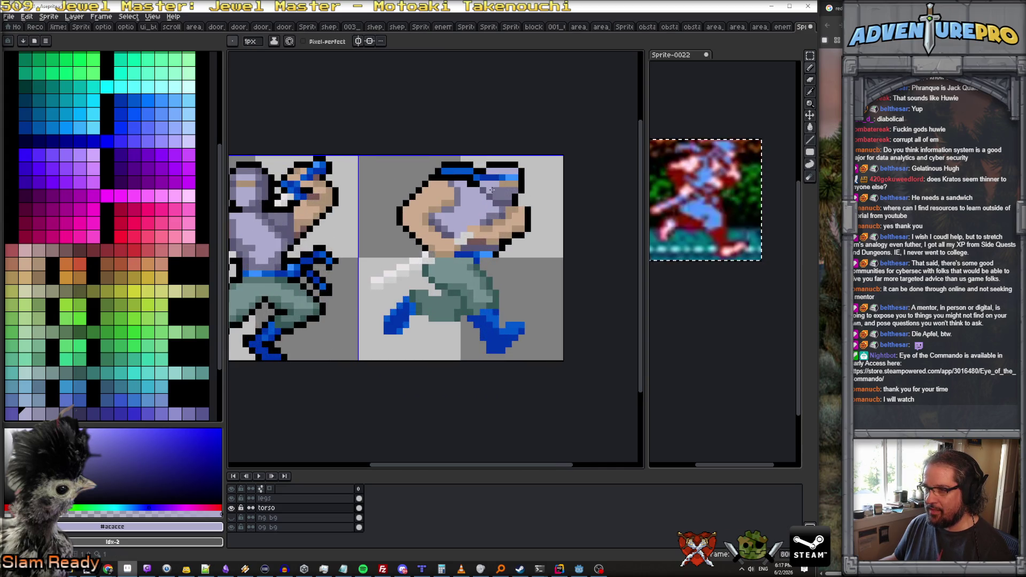
scroll(514, 218, "down", 2)
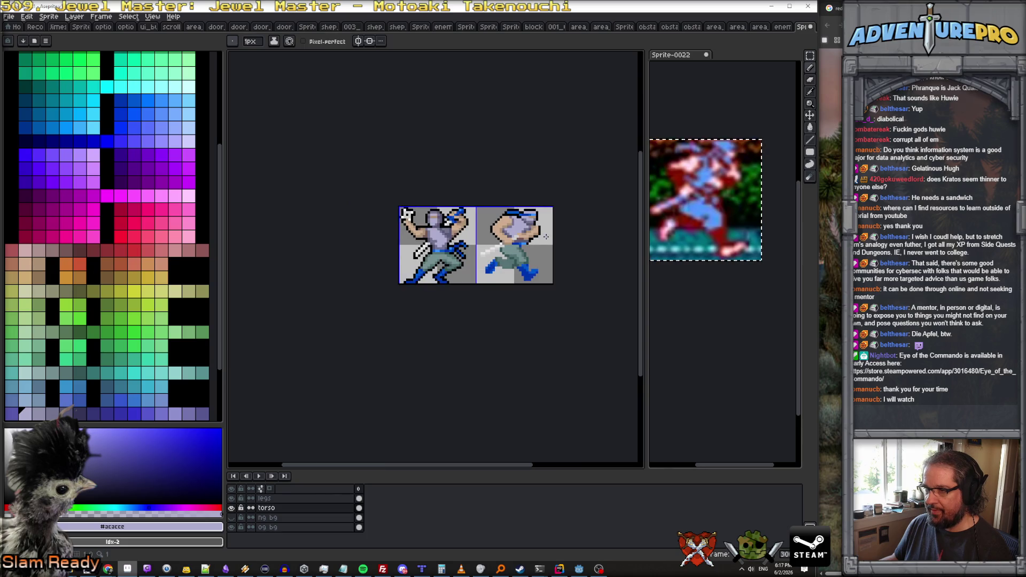
scroll(546, 237, "down", 1)
scroll(544, 238, "up", 3)
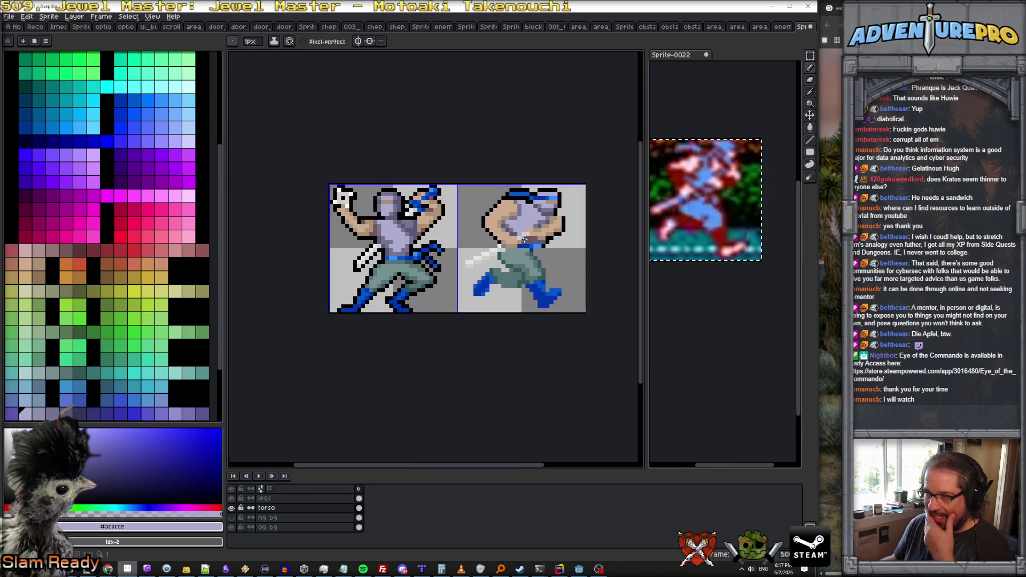
left_click(491, 241, "alt")
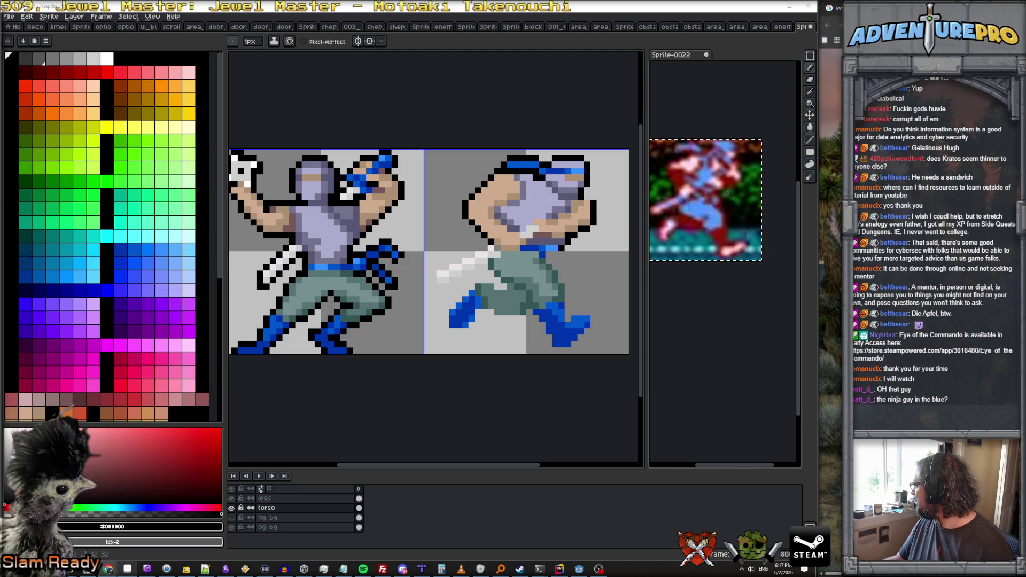
Bring up the Chrome player-select reference image, move it higher, then hide it.
key("alt+Tab")
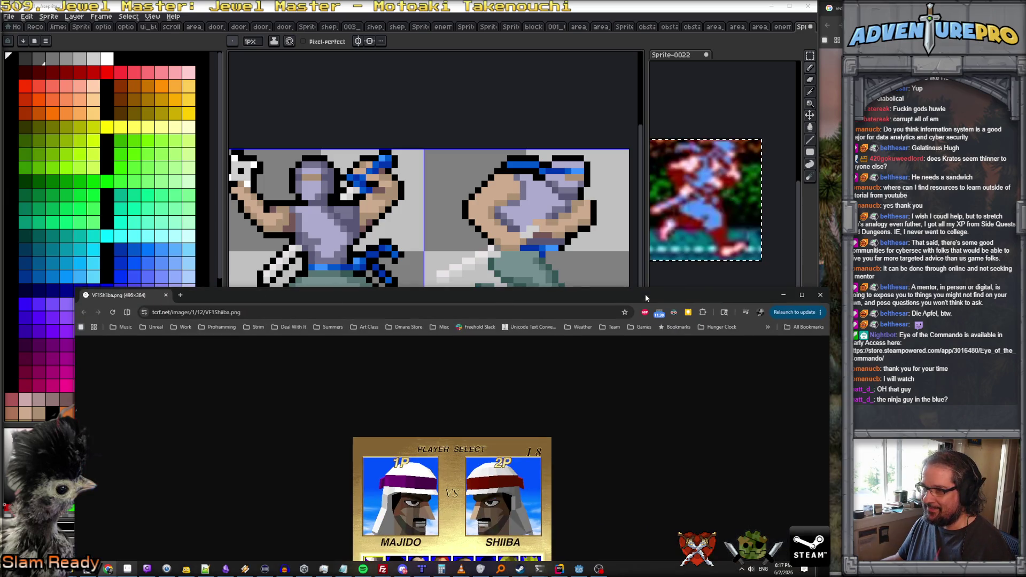
left_click_drag(643, 296, 628, 193)
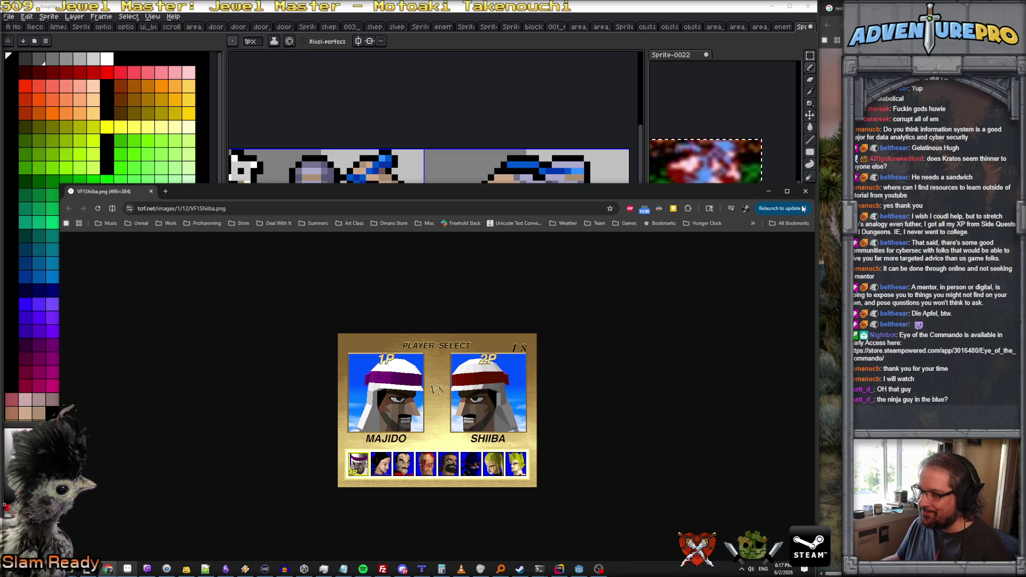
left_click(768, 190)
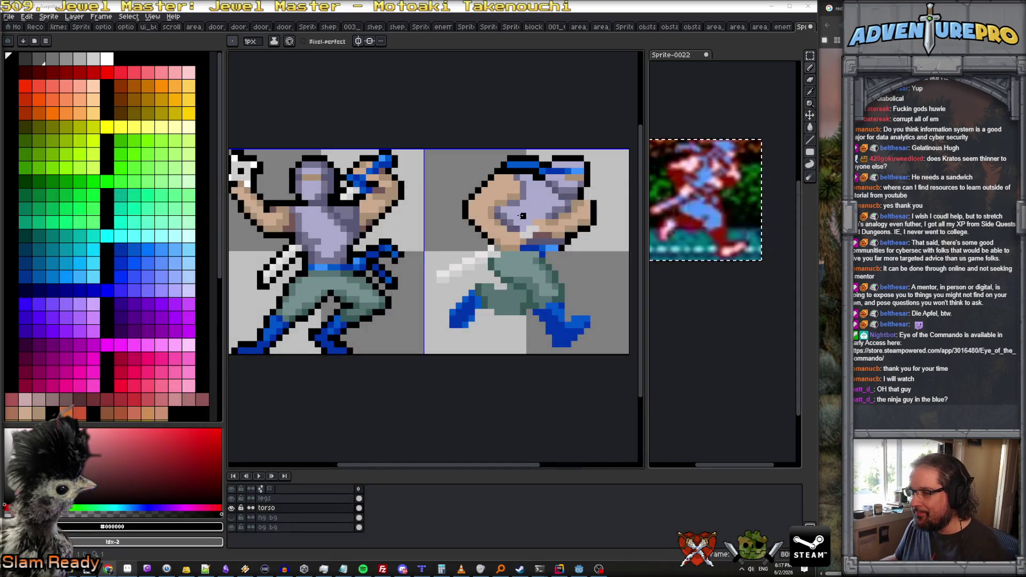
Outline the second frame's white sword blade in black down to its tip.
scroll(521, 215, "up", 2)
scroll(521, 215, "down", 2)
scroll(441, 267, "up", 3)
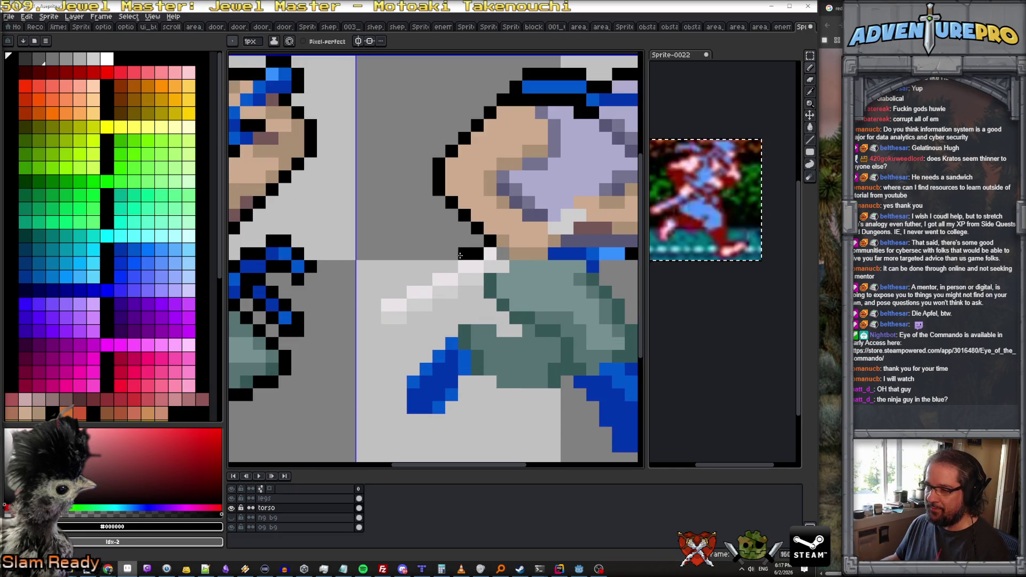
left_click(417, 279)
left_click(400, 291)
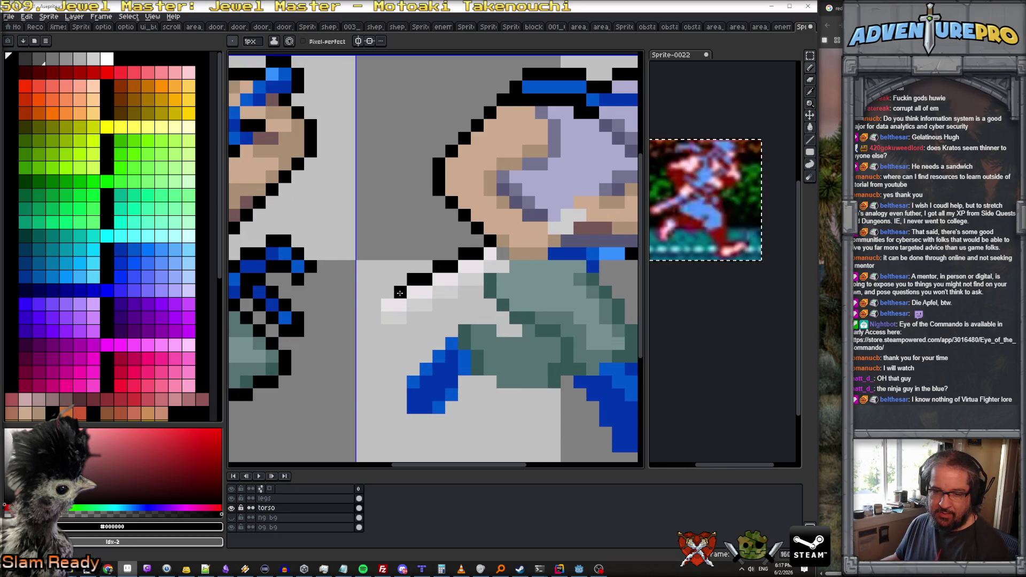
left_click(374, 304)
left_click(387, 292)
left_click(374, 318)
mouse_move(375, 318)
left_mouse_down()
mouse_move(390, 330)
mouse_move(456, 304)
left_mouse_up()
Dab three #e8e4e8 highlight pixels on the ninja's head.
scroll(534, 298, "down", 5)
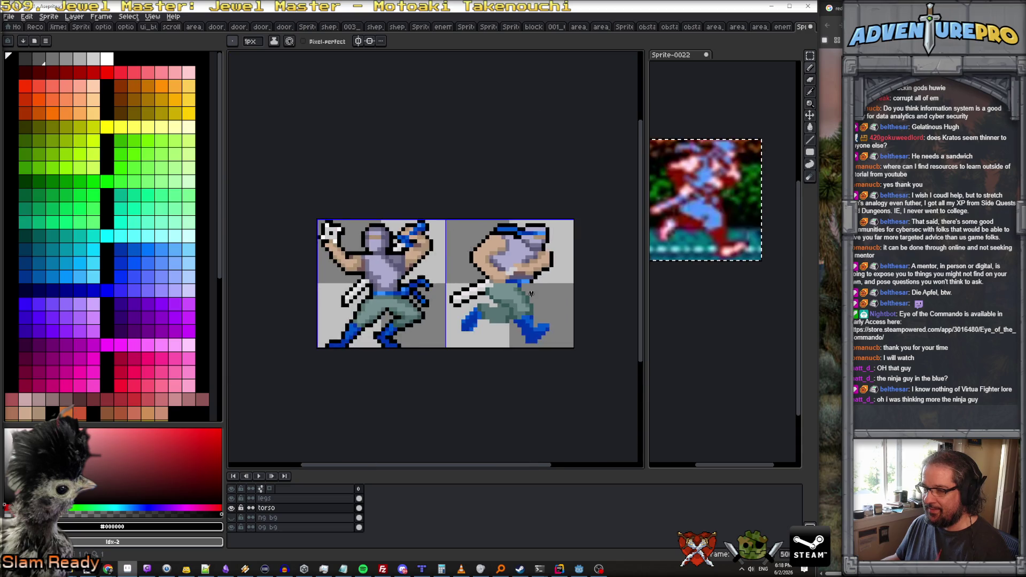
scroll(534, 298, "up", 4)
scroll(508, 299, "down", 3)
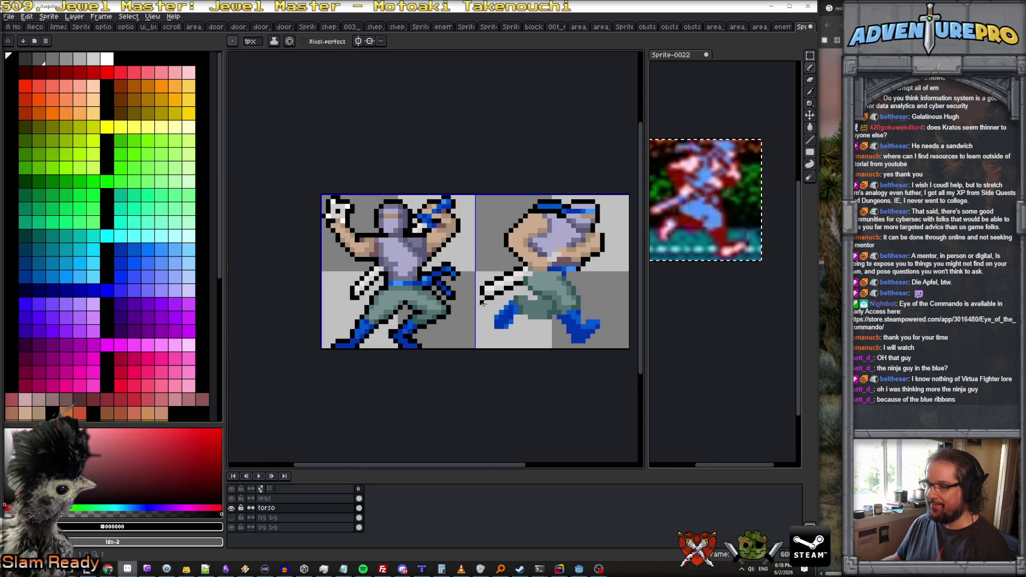
scroll(479, 299, "up", 1)
scroll(512, 320, "down", 4)
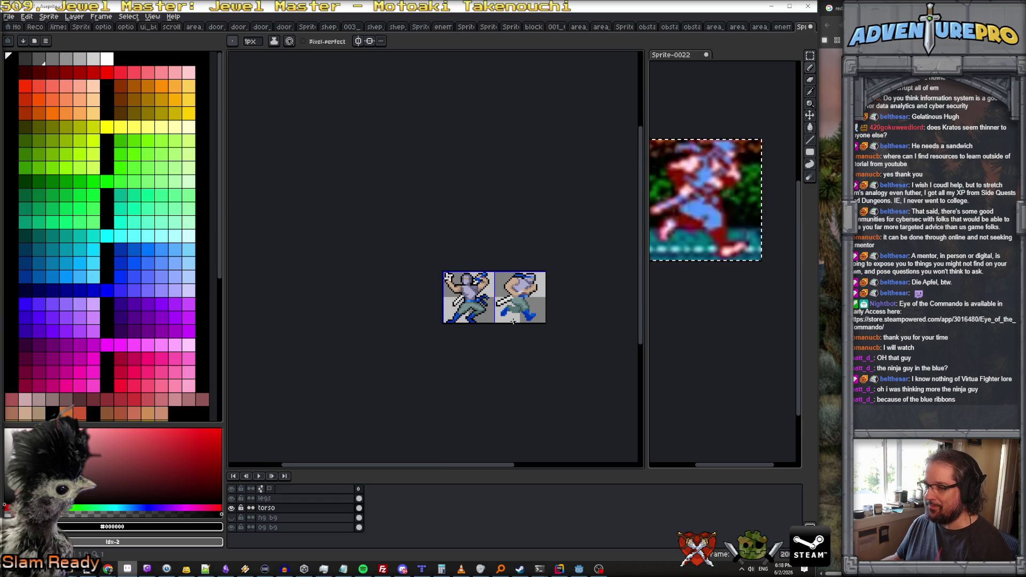
scroll(513, 321, "up", 2)
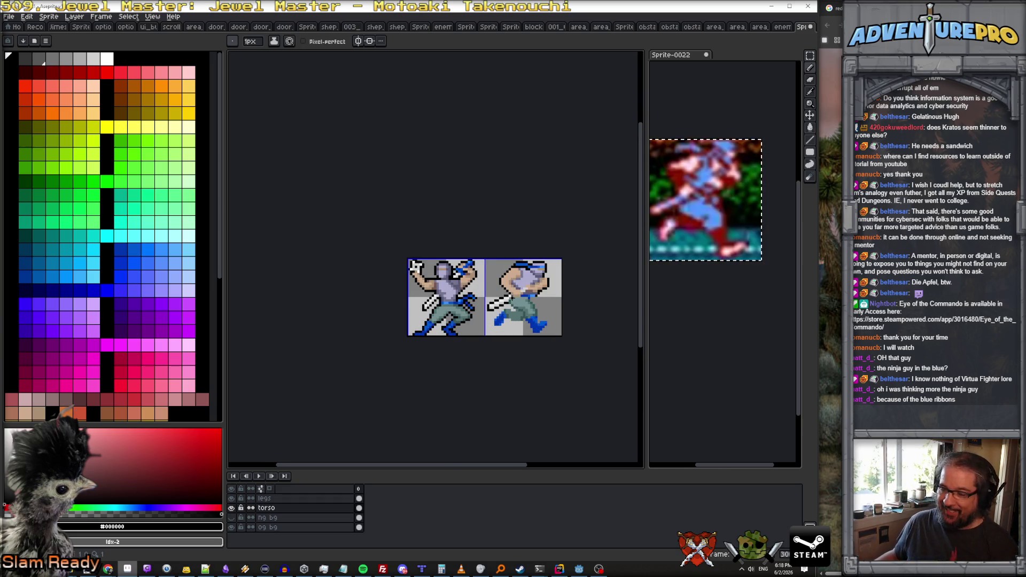
scroll(536, 283, "up", 1)
scroll(513, 294, "up", 1)
scroll(481, 310, "down", 1)
scroll(444, 325, "up", 2)
left_click(429, 333, "alt")
left_click(525, 295)
left_click(525, 275)
left_click(545, 275)
Make the legs layer the active drawing layer.
scroll(561, 289, "down", 4)
scroll(538, 279, "up", 2)
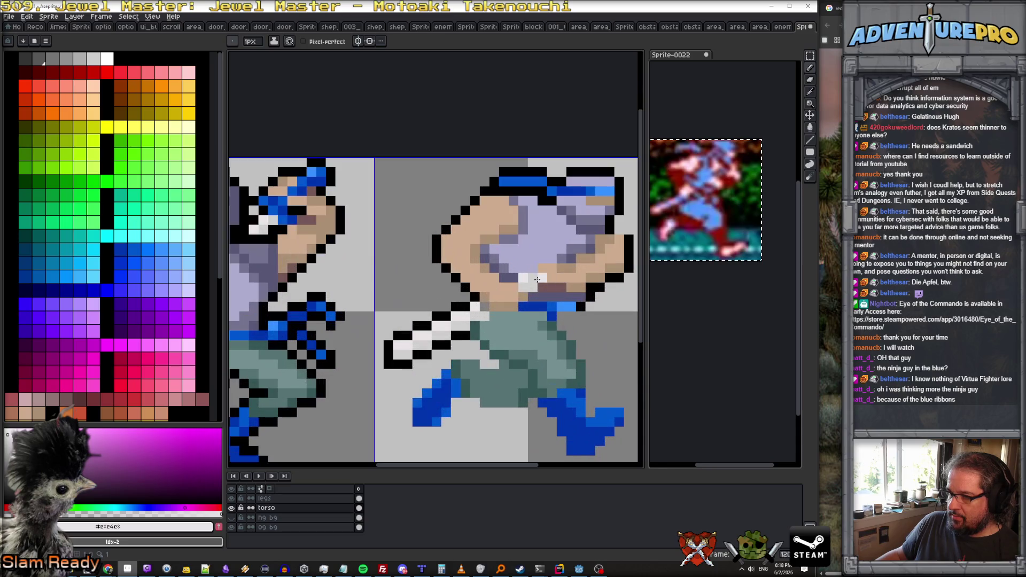
scroll(581, 298, "down", 5)
scroll(596, 308, "down", 1)
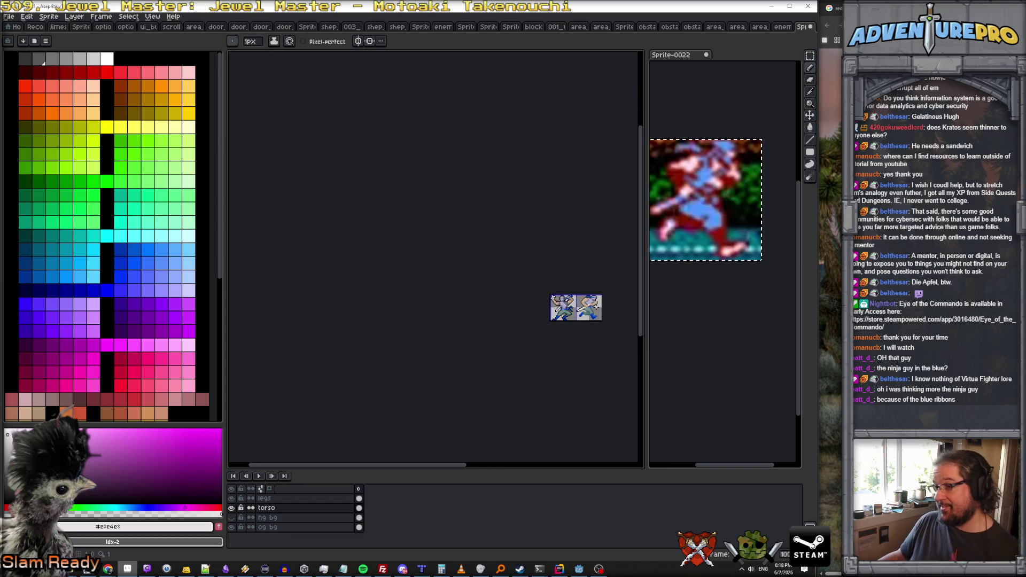
scroll(596, 307, "up", 4)
left_click(304, 498)
scroll(464, 323, "up", 3)
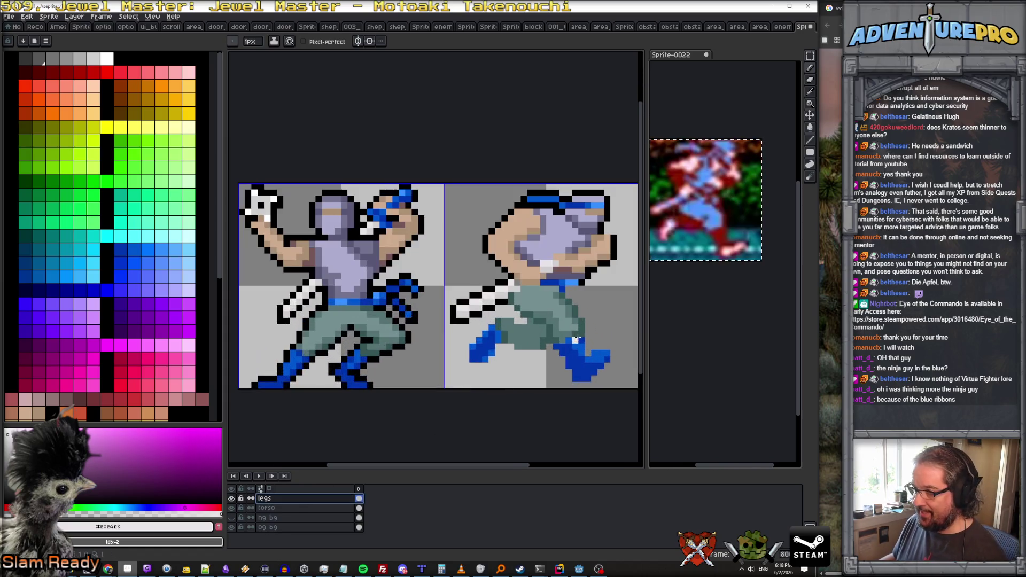
Outline the front blue boot's left, bottom and right edges in black.
left_click(463, 323, "alt")
mouse_move(464, 323)
left_mouse_down()
mouse_move(428, 375)
mouse_move(465, 381)
mouse_move(476, 361)
mouse_move(512, 380)
mouse_move(553, 363)
mouse_move(576, 405)
mouse_move(592, 376)
mouse_move(610, 381)
mouse_move(613, 398)
mouse_move(544, 291)
left_mouse_up()
left_click(494, 363)
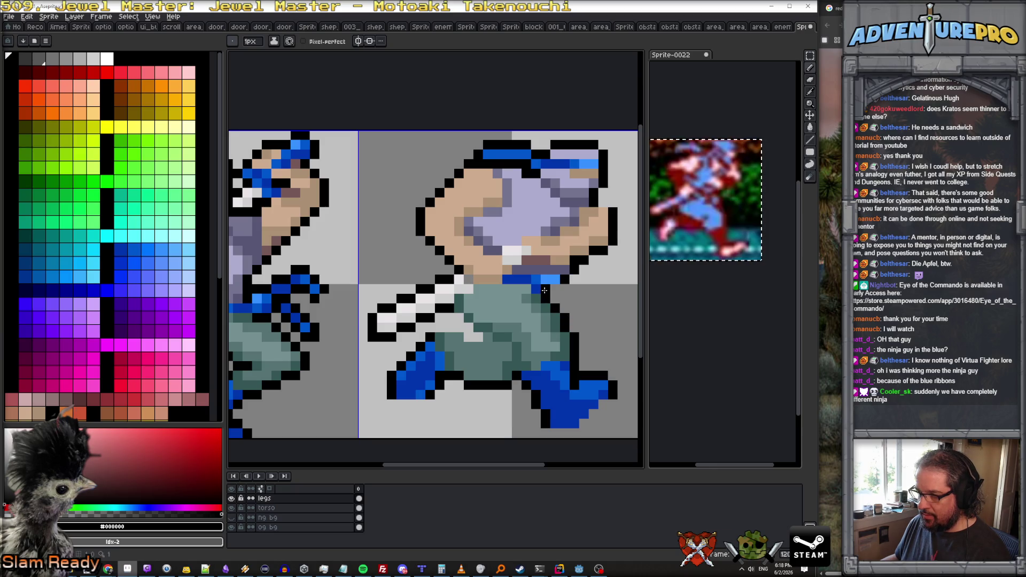
Blacken the stray light-grey pixel below the ninja's arm.
scroll(554, 287, "down", 3)
scroll(547, 315, "up", 3)
scroll(544, 338, "down", 2)
scroll(564, 352, "down", 1)
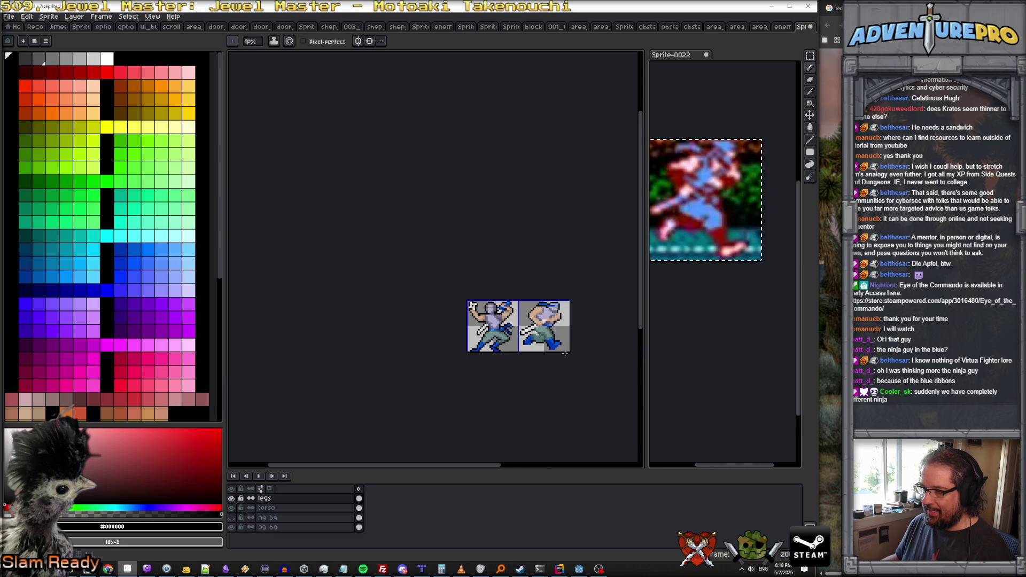
scroll(551, 345, "up", 2)
scroll(535, 322, "up", 1)
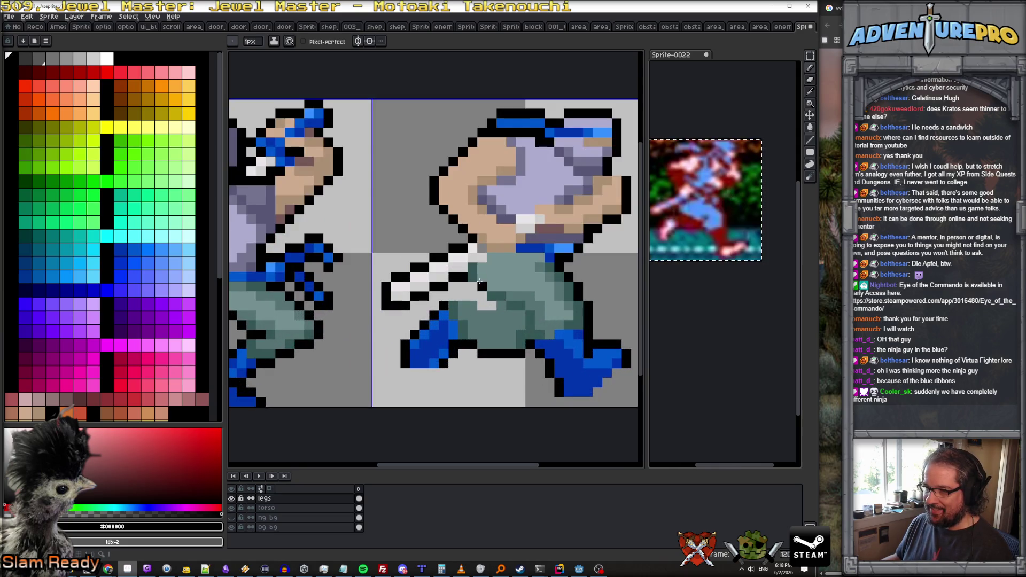
mouse_move(491, 306)
left_mouse_down()
mouse_move(452, 296)
mouse_move(463, 305)
left_mouse_up()
scroll(522, 324, "down", 3)
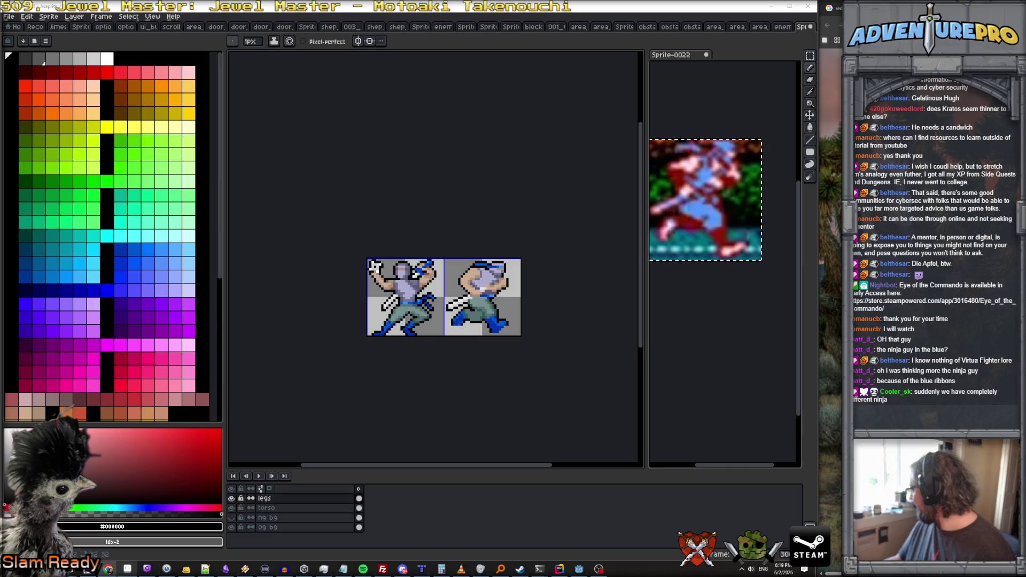
mouse_move(833, 8)
left_mouse_down()
mouse_move(804, 270)
mouse_move(490, 231)
mouse_move(61, 111)
left_mouse_up()
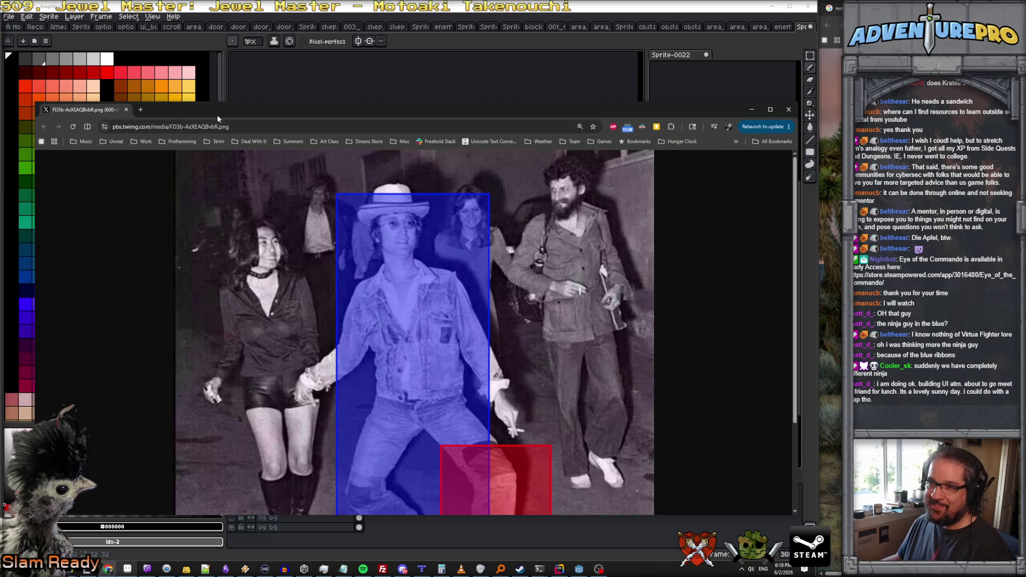
double_click(218, 112)
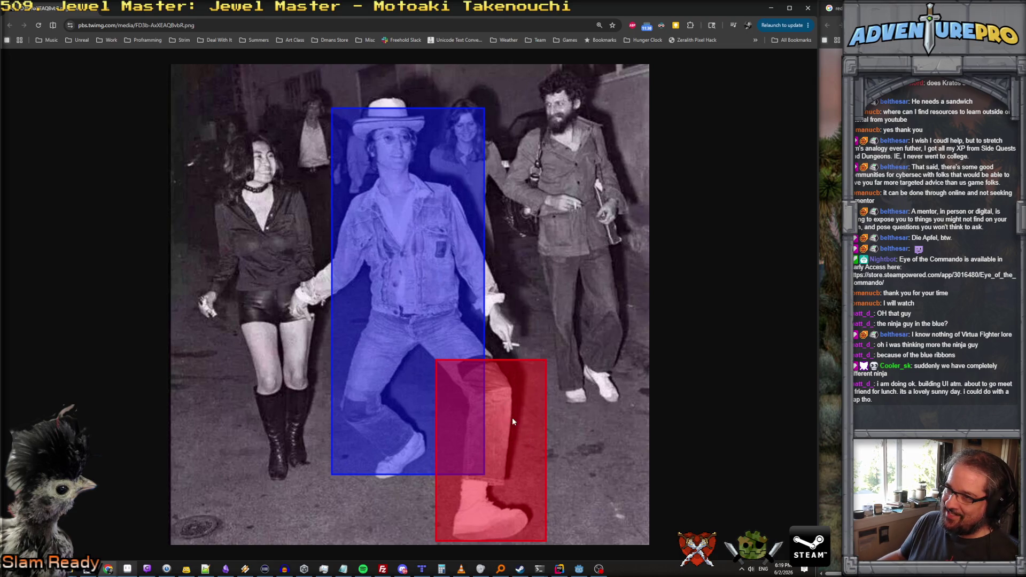
key("alt+Tab")
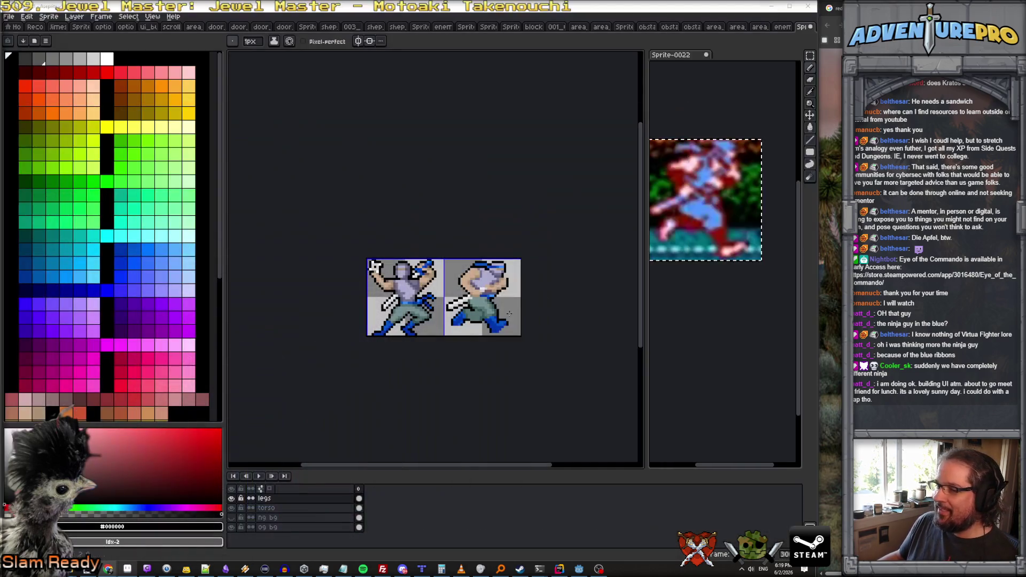
On the torso layer, draw a grey-purple #747490 row across the head and paint the adjacent row black.
scroll(467, 284, "up", 1)
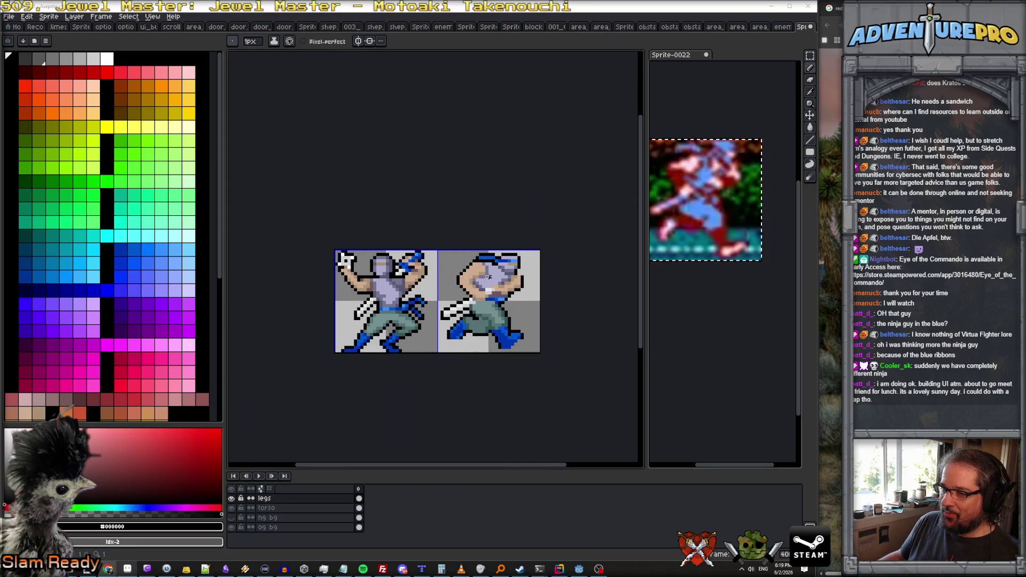
scroll(492, 276, "up", 1)
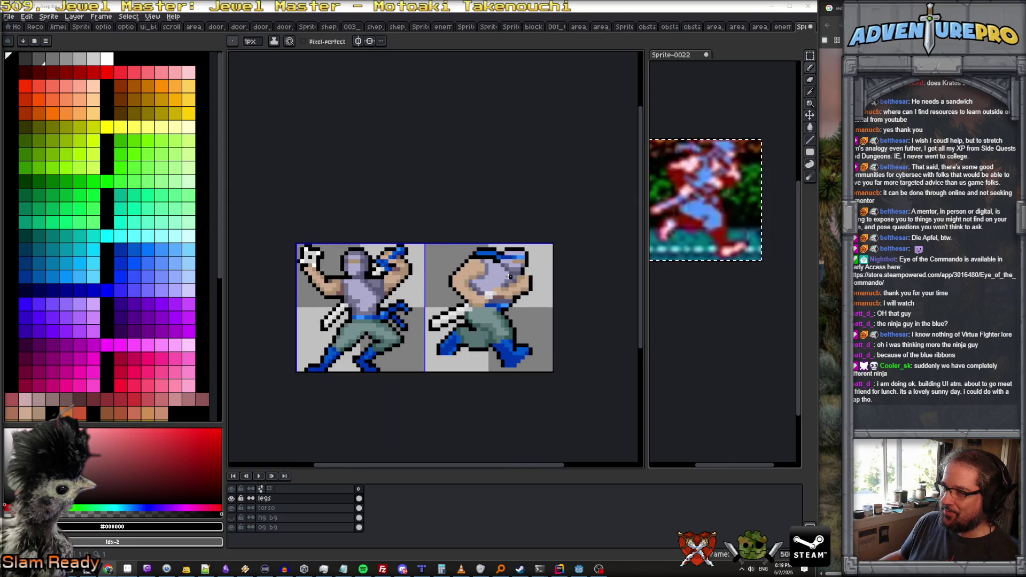
scroll(511, 276, "up", 2)
scroll(510, 276, "down", 2)
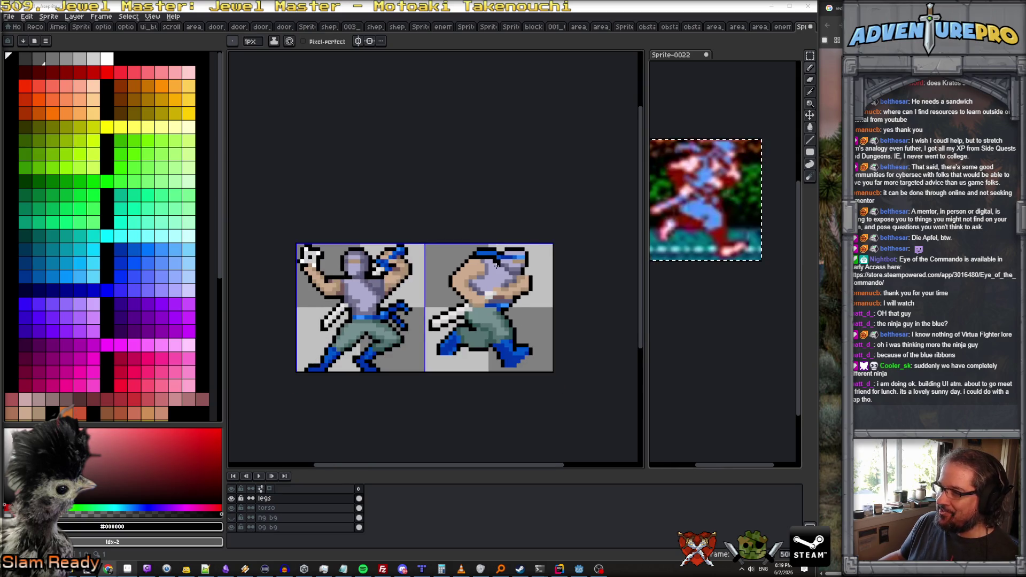
scroll(509, 273, "up", 2)
scroll(510, 271, "down", 1)
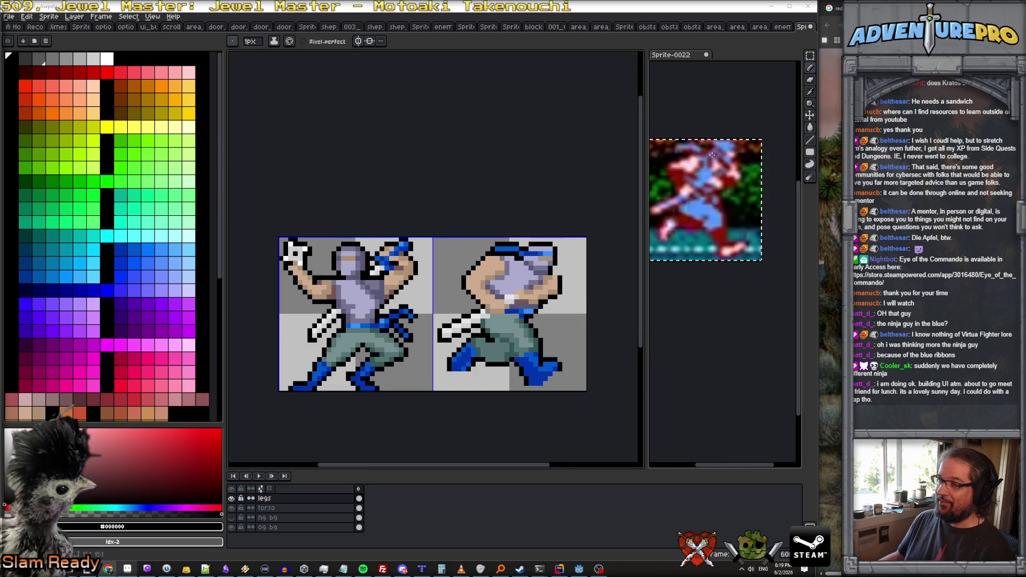
scroll(539, 259, "up", 2)
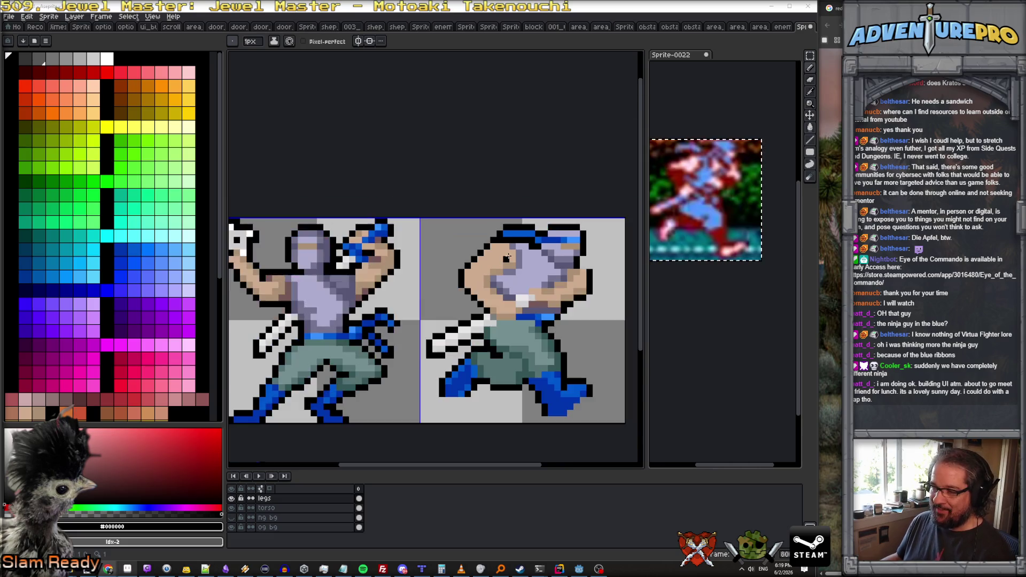
key("Down")
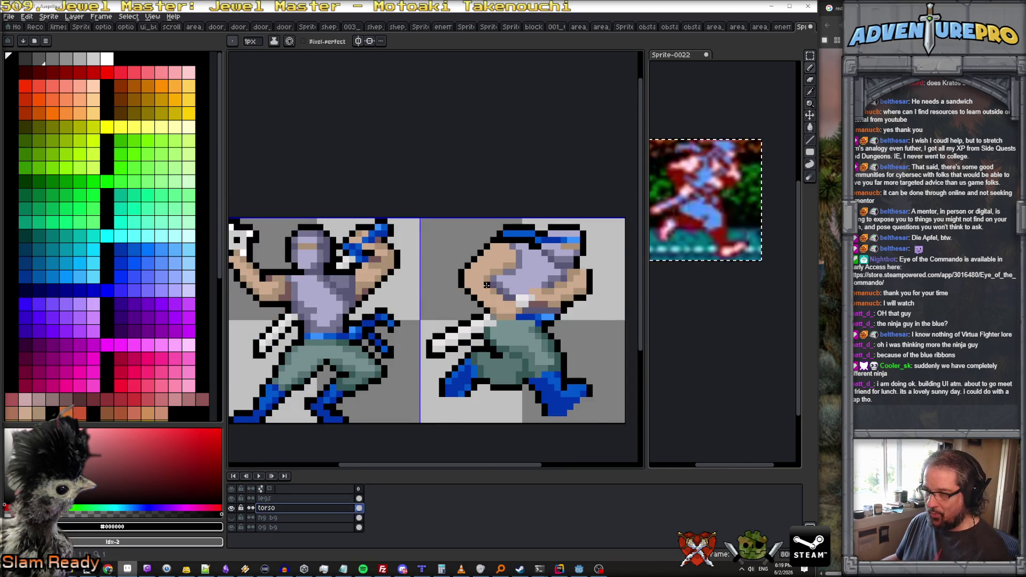
scroll(496, 242, "up", 1)
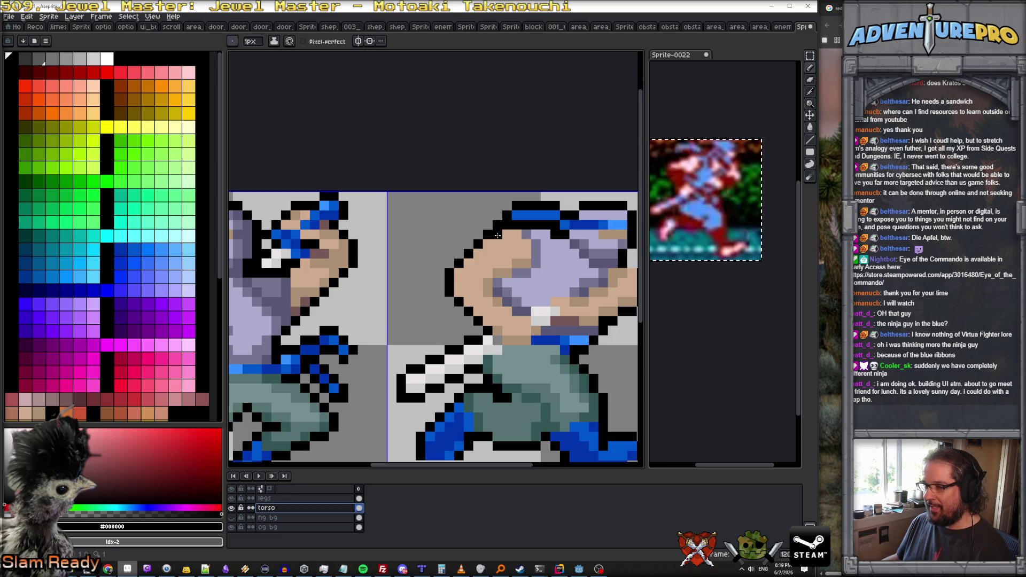
left_click(526, 248, "alt")
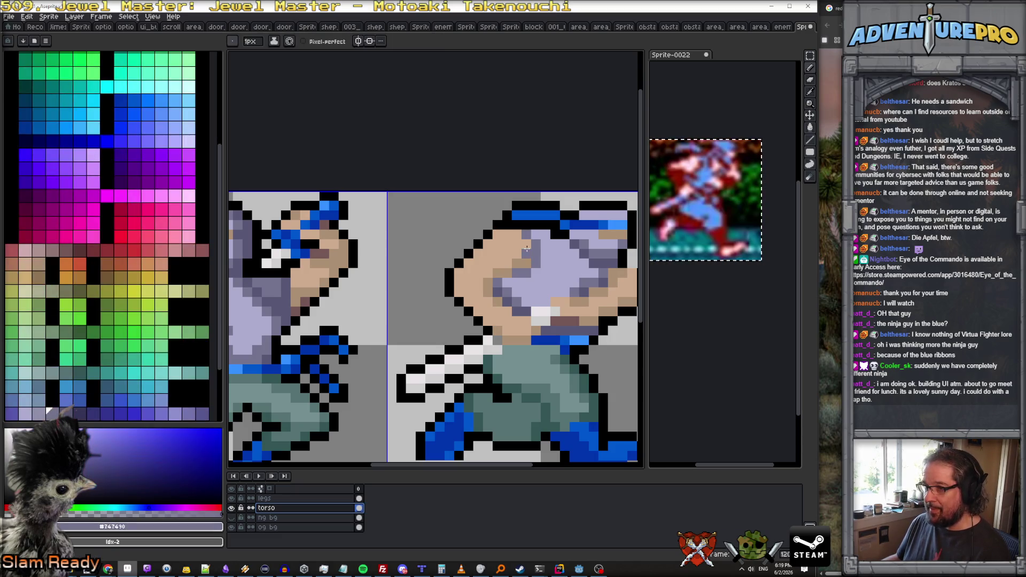
left_click_drag(546, 234, 497, 234)
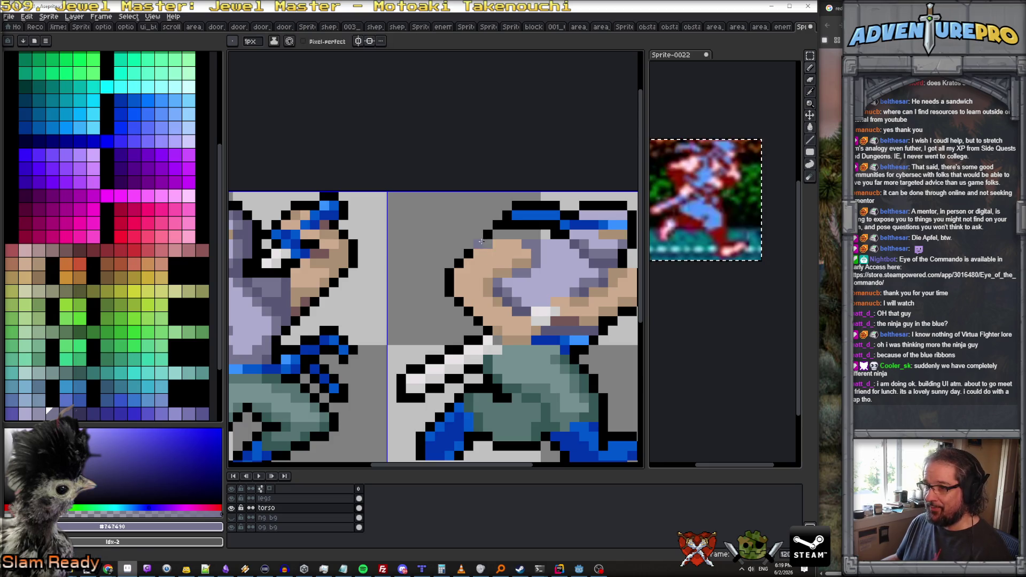
left_click(494, 238, "alt")
left_click_drag(497, 238, 548, 235)
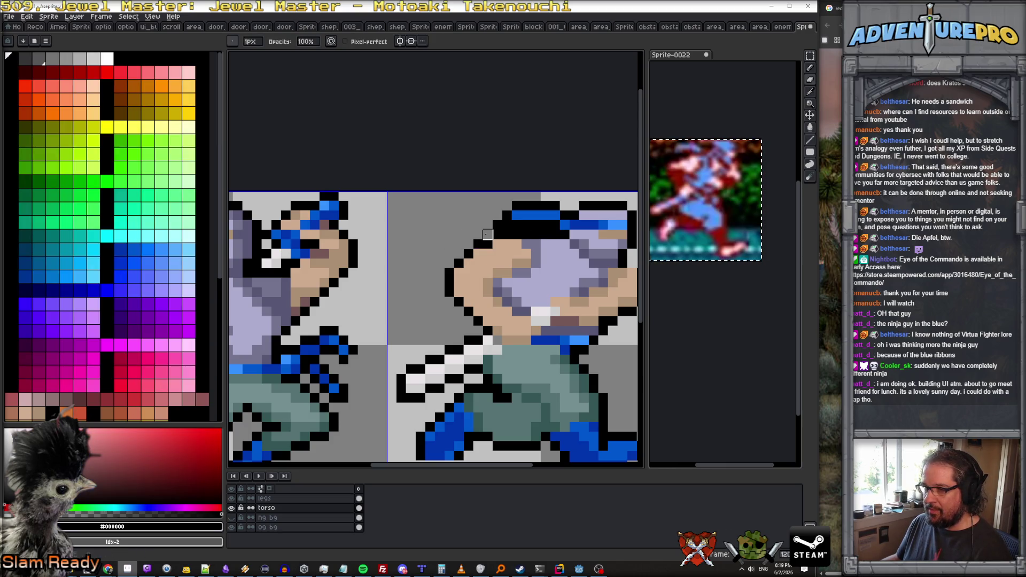
Erase a row of black headband pixels on the second ninja.
scroll(550, 238, "down", 3)
scroll(551, 238, "down", 1)
scroll(513, 235, "up", 4)
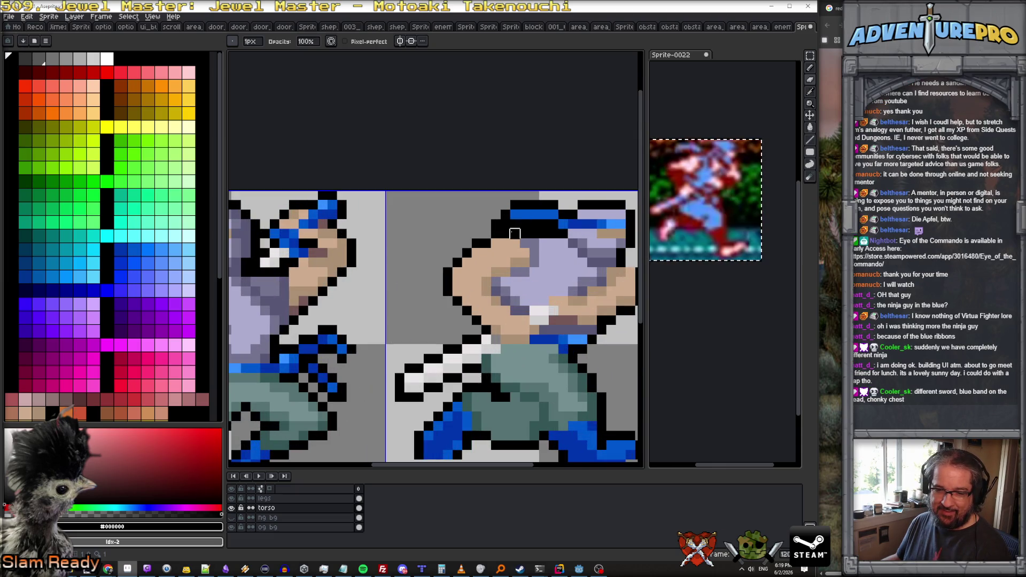
scroll(530, 242, "down", 3)
scroll(531, 242, "up", 2)
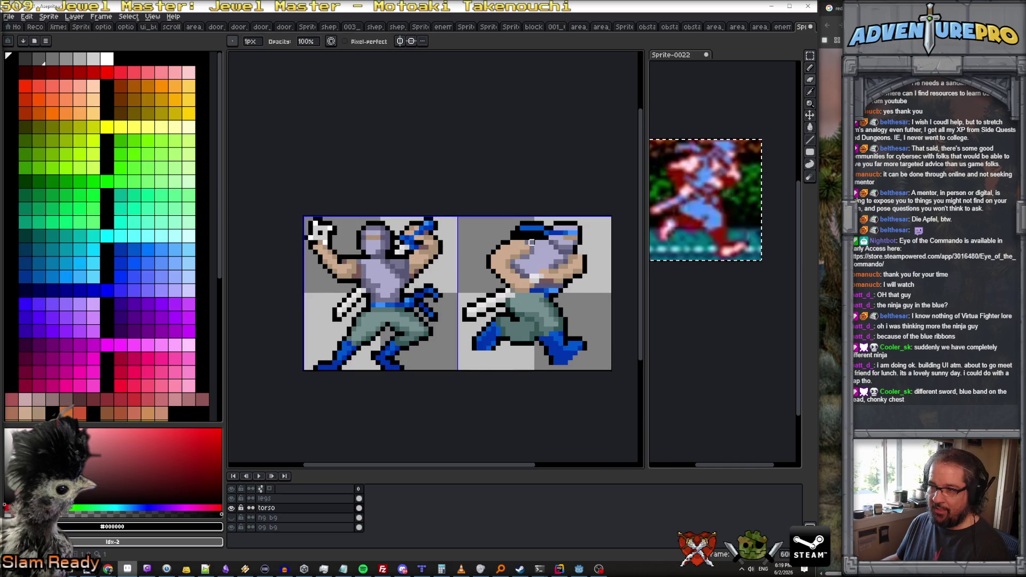
scroll(372, 244, "down", 2)
scroll(353, 241, "up", 2)
scroll(334, 239, "down", 2)
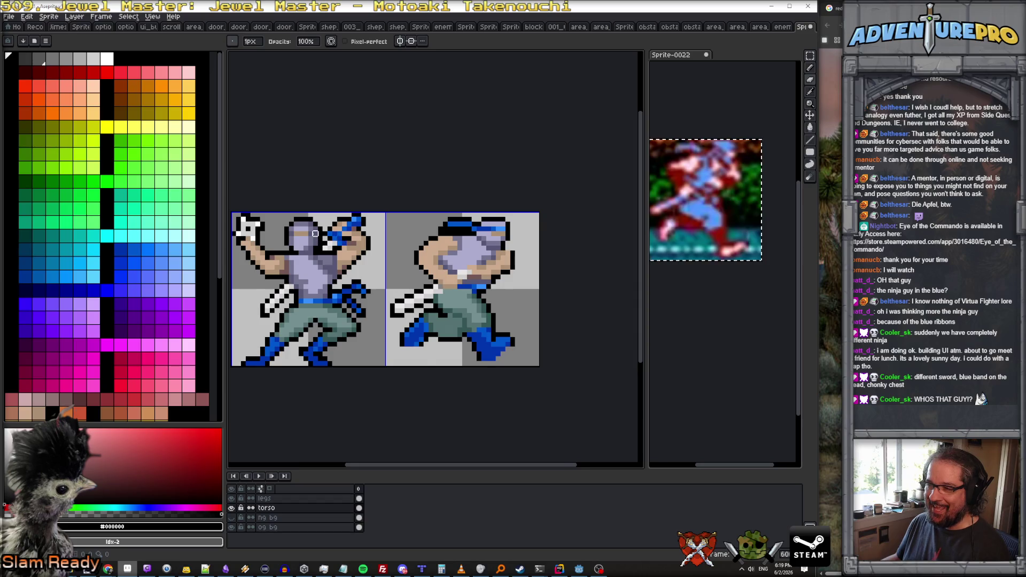
scroll(315, 233, "up", 1)
scroll(304, 227, "down", 1)
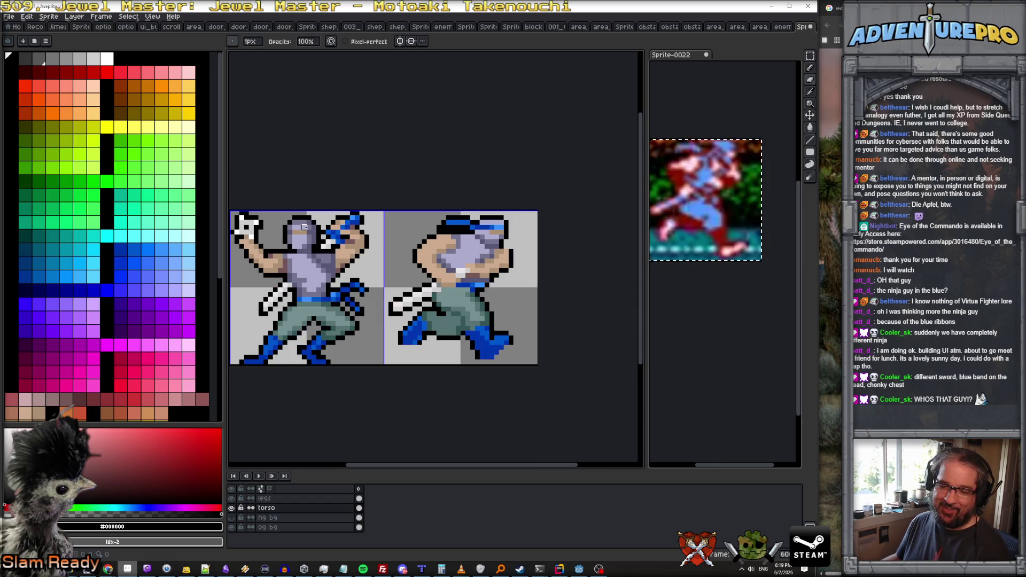
scroll(350, 232, "up", 1)
scroll(347, 234, "down", 2)
scroll(294, 238, "up", 1)
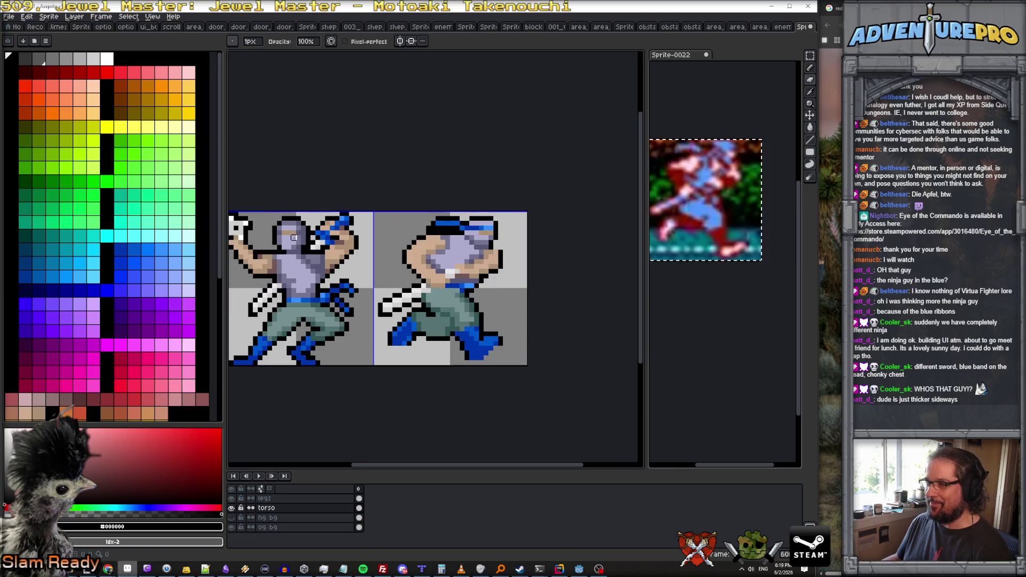
scroll(437, 234, "up", 1)
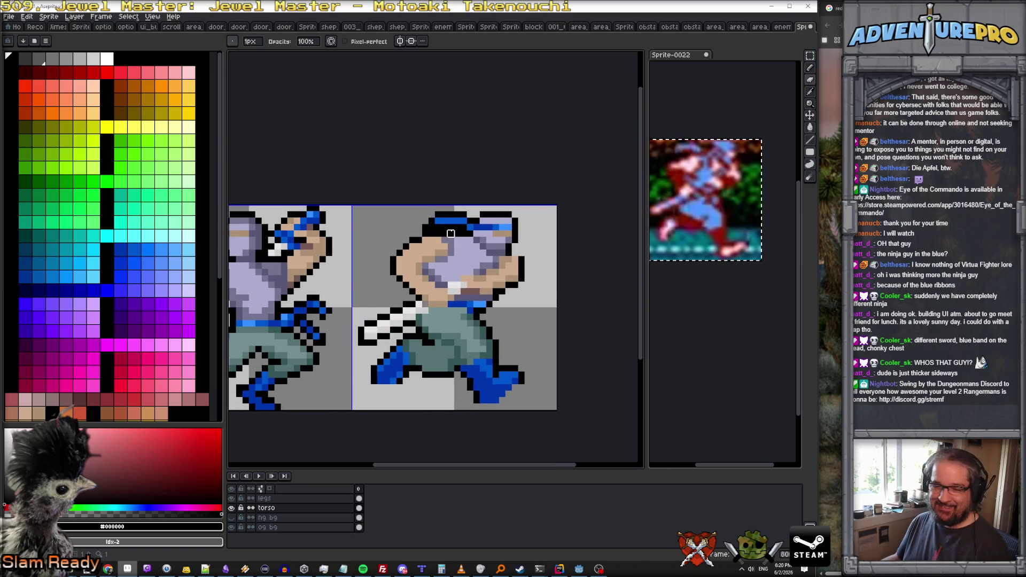
scroll(444, 229, "up", 2)
mouse_move(433, 239)
left_mouse_down()
mouse_move(484, 239)
mouse_move(393, 239)
left_mouse_up()
Paint a line of black pixels along the headband row with the pencil.
scroll(394, 239, "down", 4)
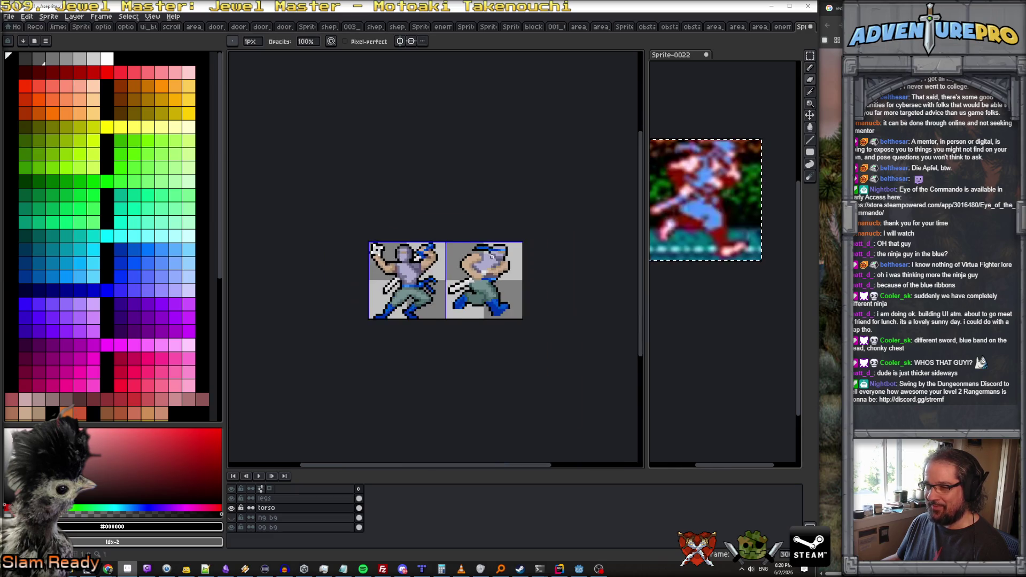
scroll(494, 258, "up", 2)
key("i")
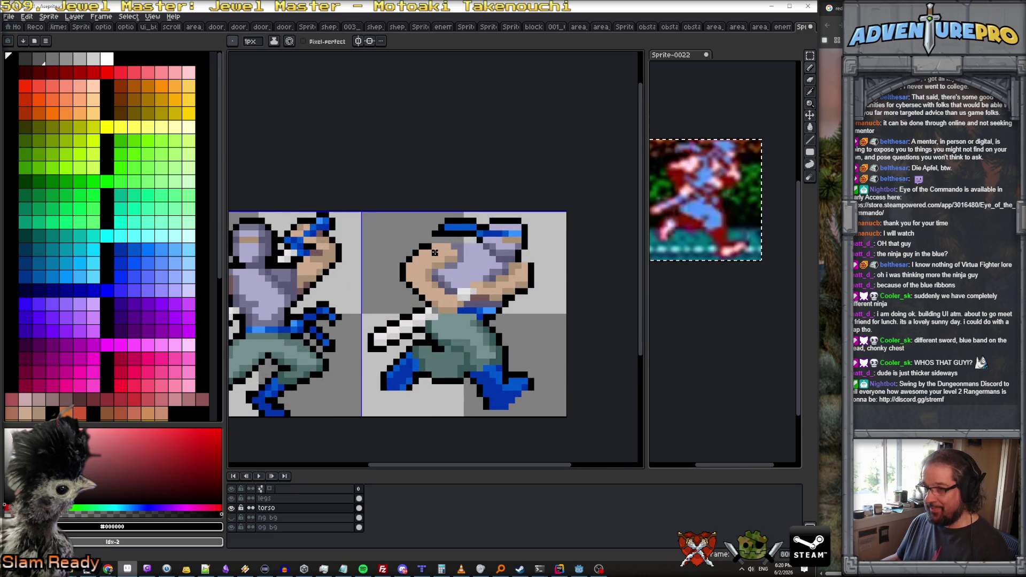
key("b")
scroll(462, 248, "down", 1)
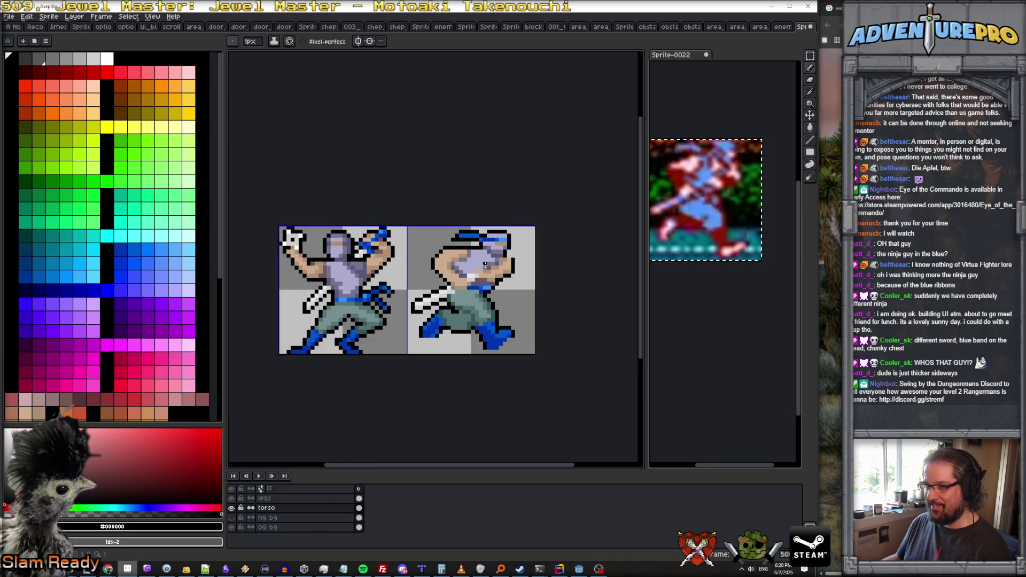
scroll(462, 248, "up", 1)
mouse_move(445, 240)
left_mouse_down()
mouse_move(484, 240)
mouse_move(439, 233)
mouse_move(498, 214)
mouse_move(528, 232)
mouse_move(450, 223)
left_mouse_up()
Try erasing another headband pixel, undo it, then add a second animation frame with Alt+N.
scroll(454, 240, "up", 1)
key("e")
left_click(470, 213)
key("ctrl+z")
scroll(451, 222, "down", 5)
scroll(491, 224, "up", 2)
scroll(492, 225, "up", 1)
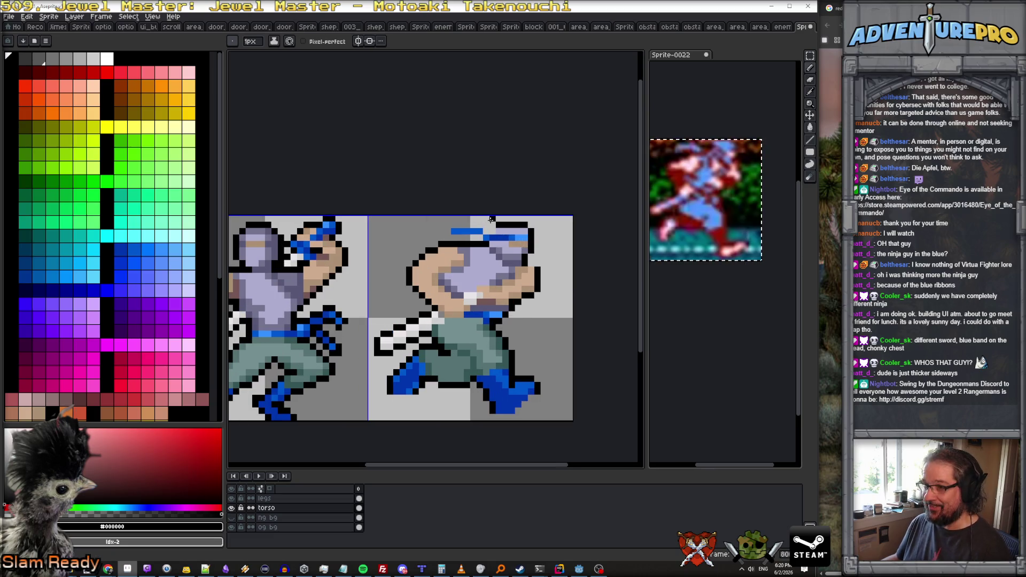
scroll(494, 227, "up", 1)
scroll(483, 233, "down", 6)
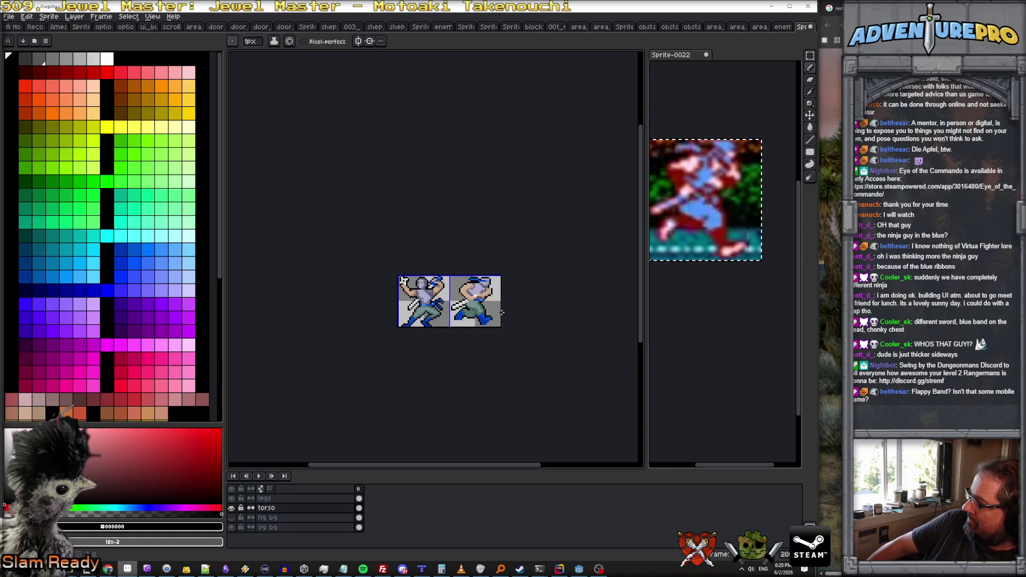
scroll(458, 334, "up", 2)
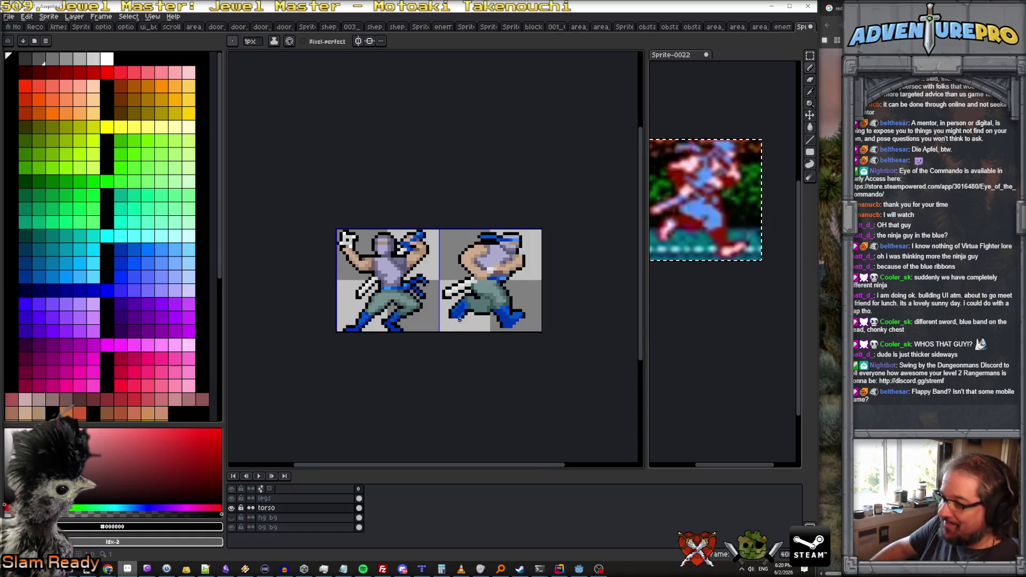
key("alt+n")
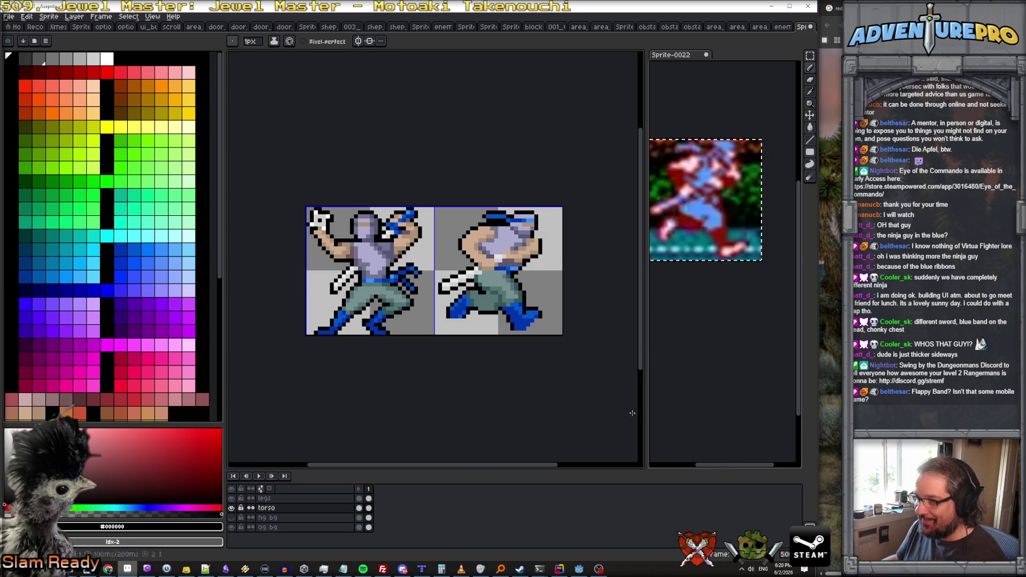
mouse_move(110, 570)
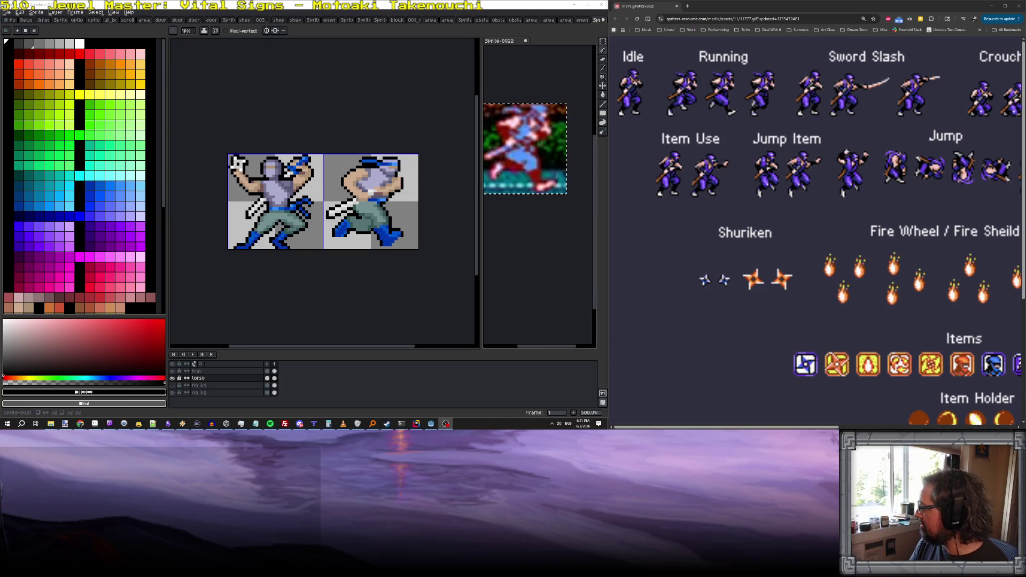
Bring up the NES Ninja Gaiden II sprite sheet, snap it to the right half, and zoom in.
key("alt+Tab")
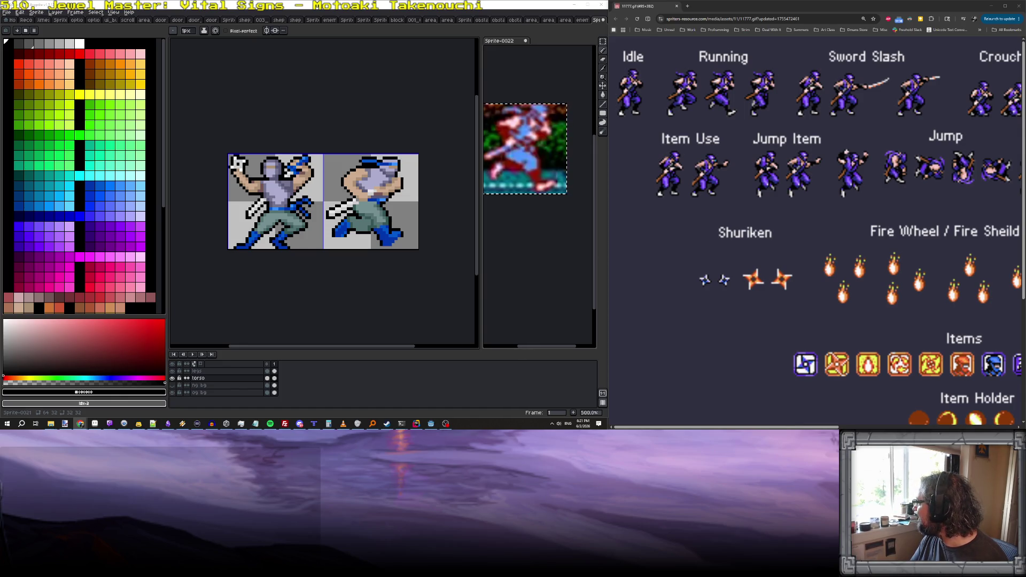
key("ctrl+w")
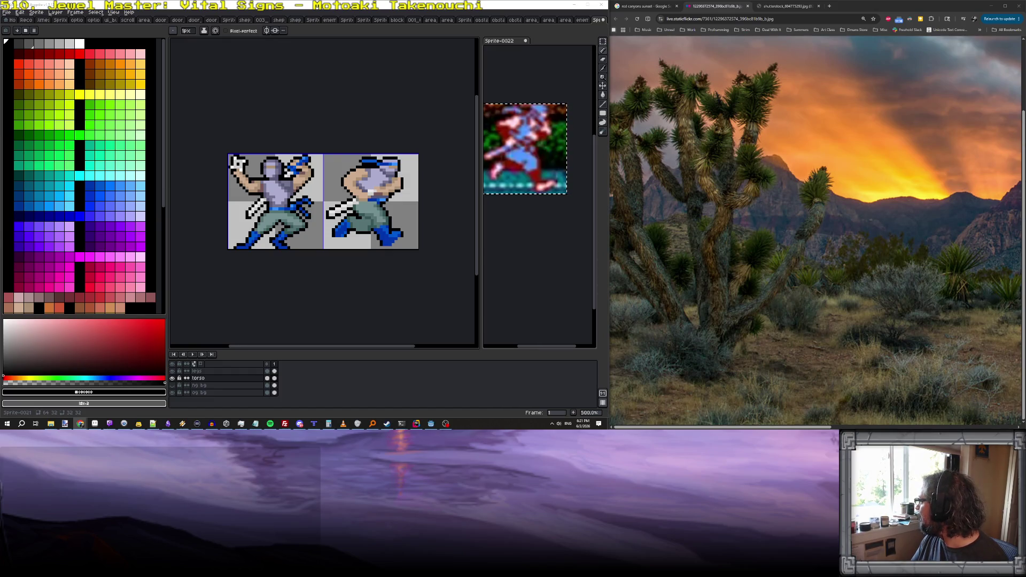
key("alt+Tab")
left_click_drag(640, 199, 870, 102)
scroll(831, 182, "up", 8, "ctrl")
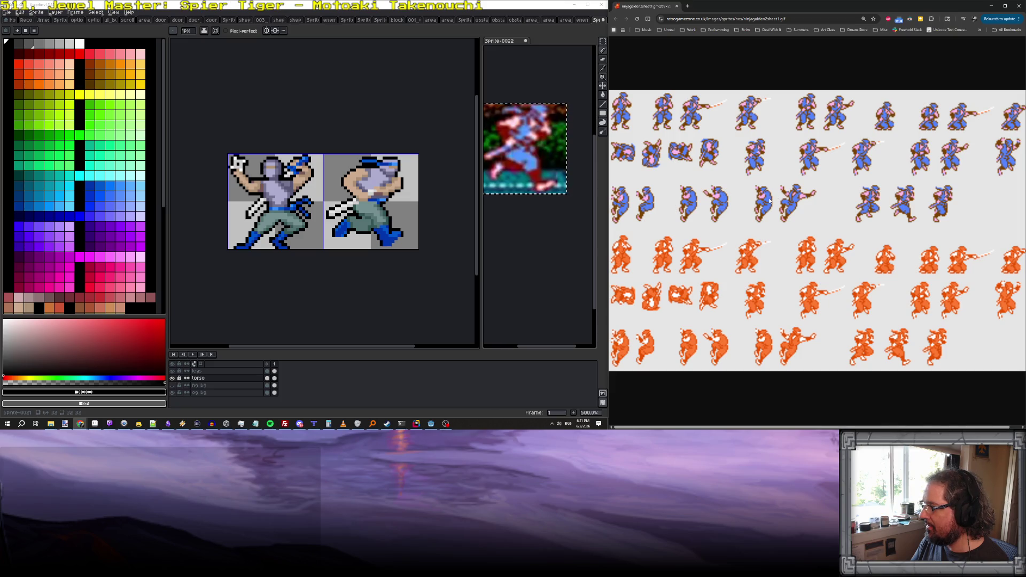
scroll(857, 222, "right", 1)
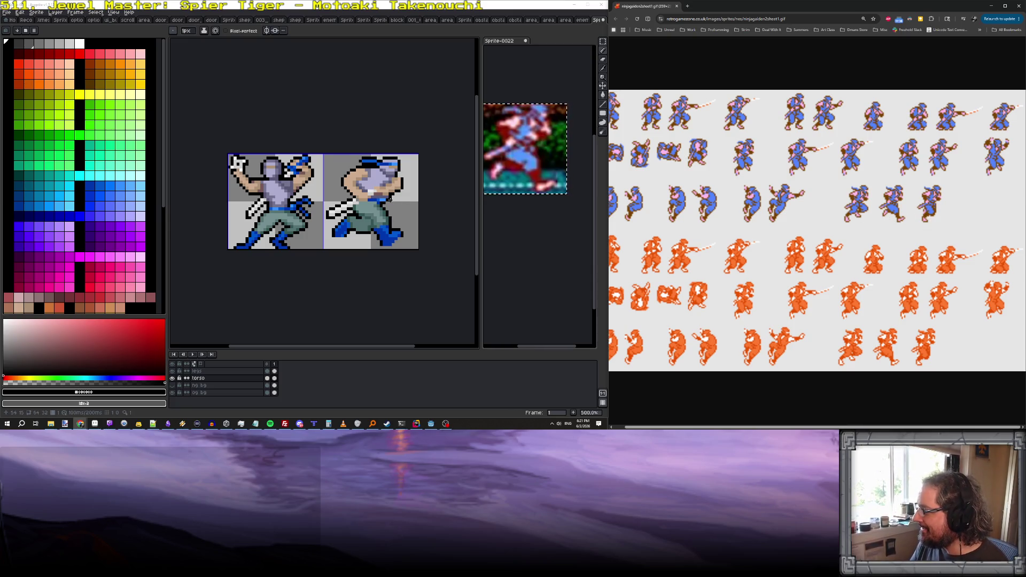
left_click(274, 371)
Clear the second frame's old legs and sketch a new stride leg outline in teal.
scroll(382, 217, "up", 2)
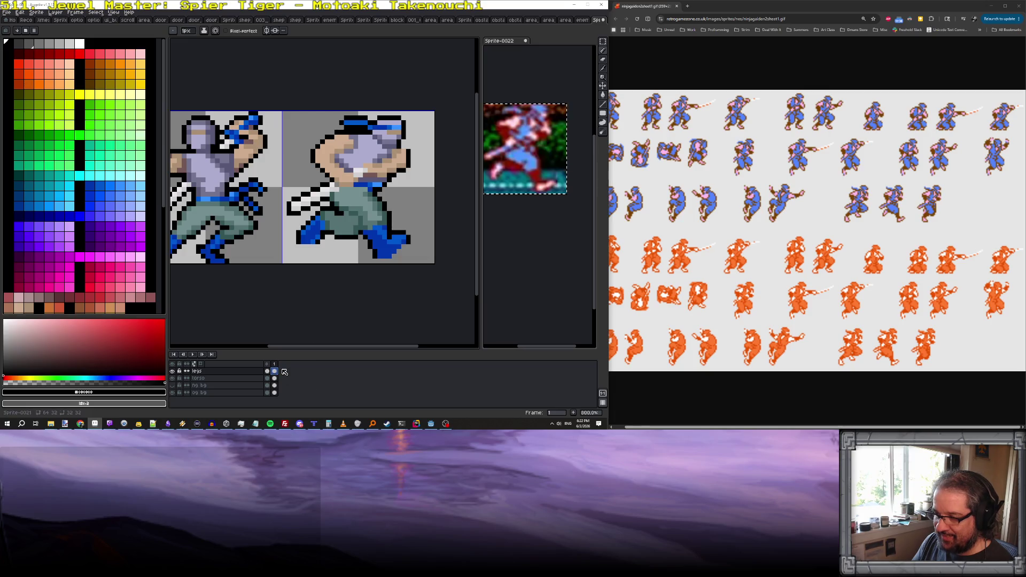
key("Delete")
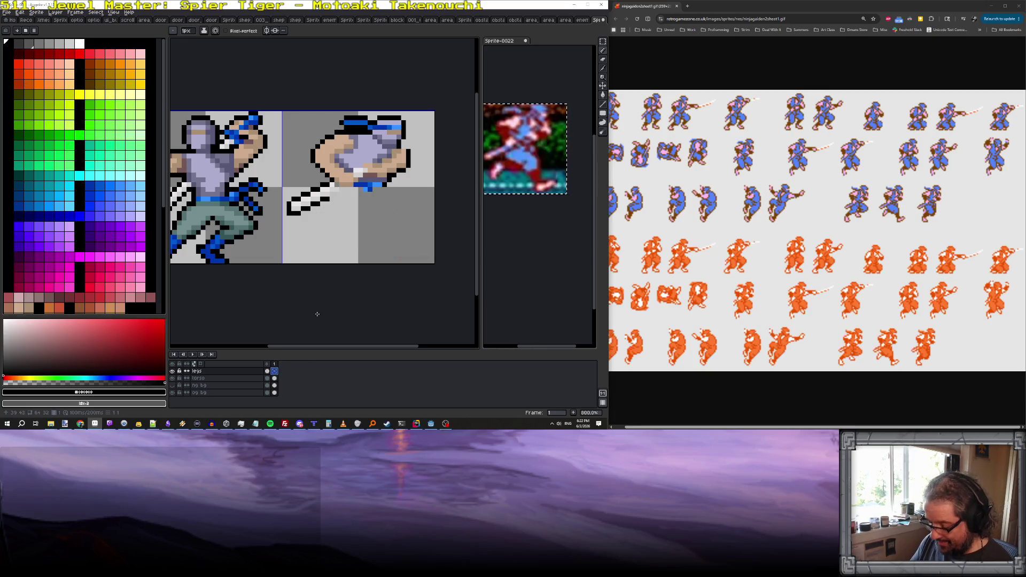
key("ctrl+z")
left_click(342, 203, "alt")
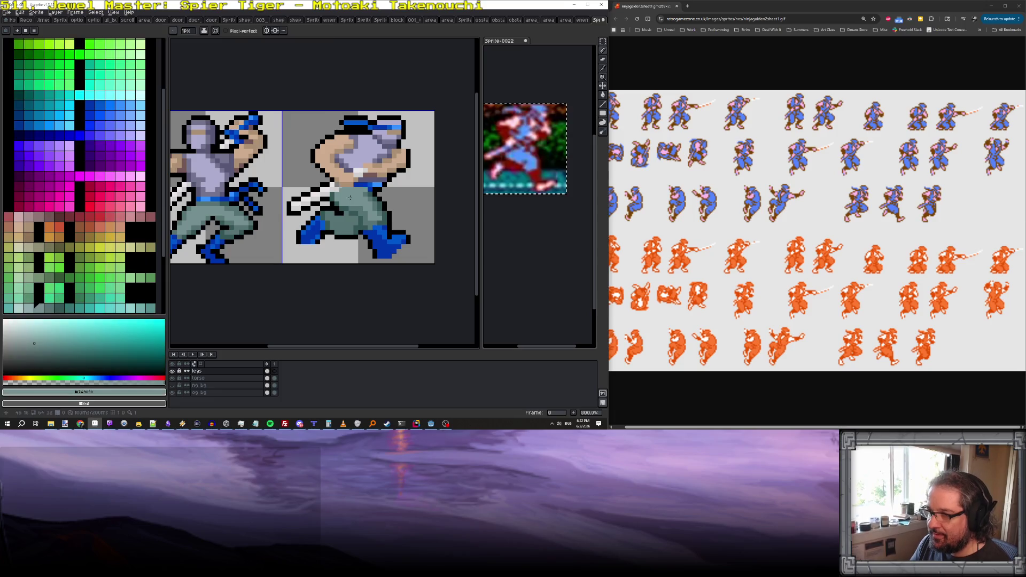
key("ctrl+y")
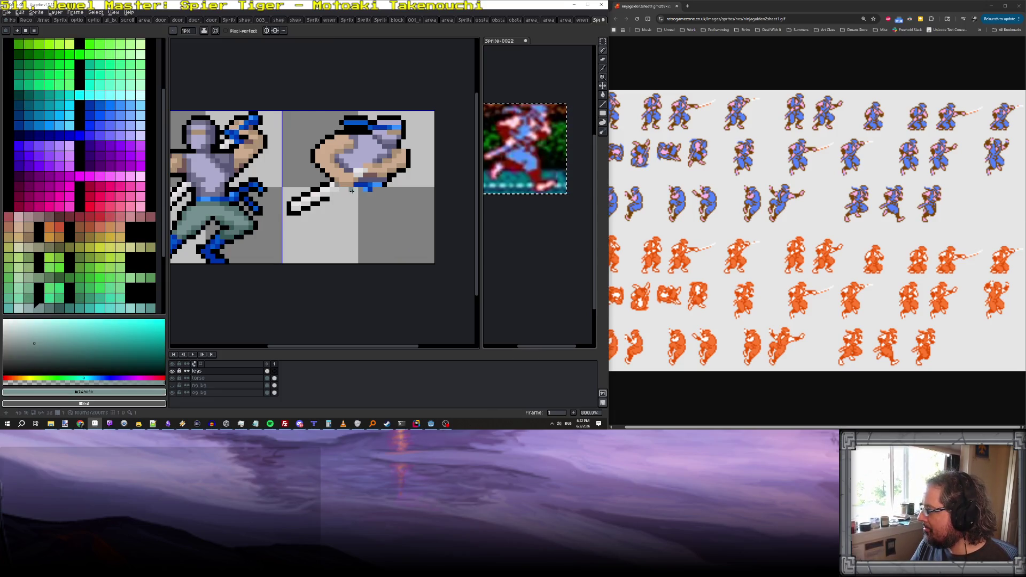
mouse_move(337, 193)
left_mouse_down()
mouse_move(357, 233)
mouse_move(374, 219)
mouse_move(368, 198)
left_mouse_up()
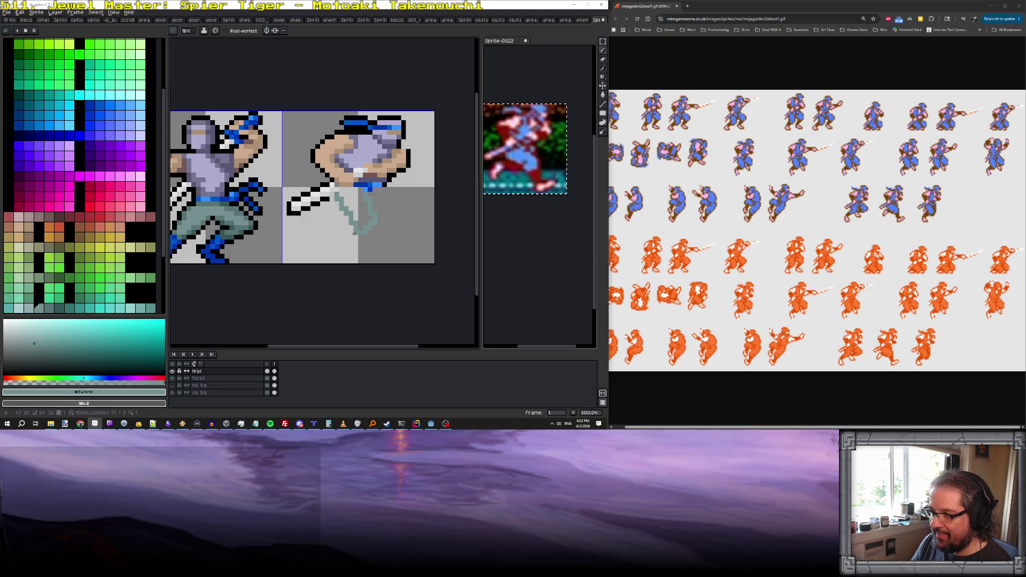
left_click_drag(340, 196, 358, 189)
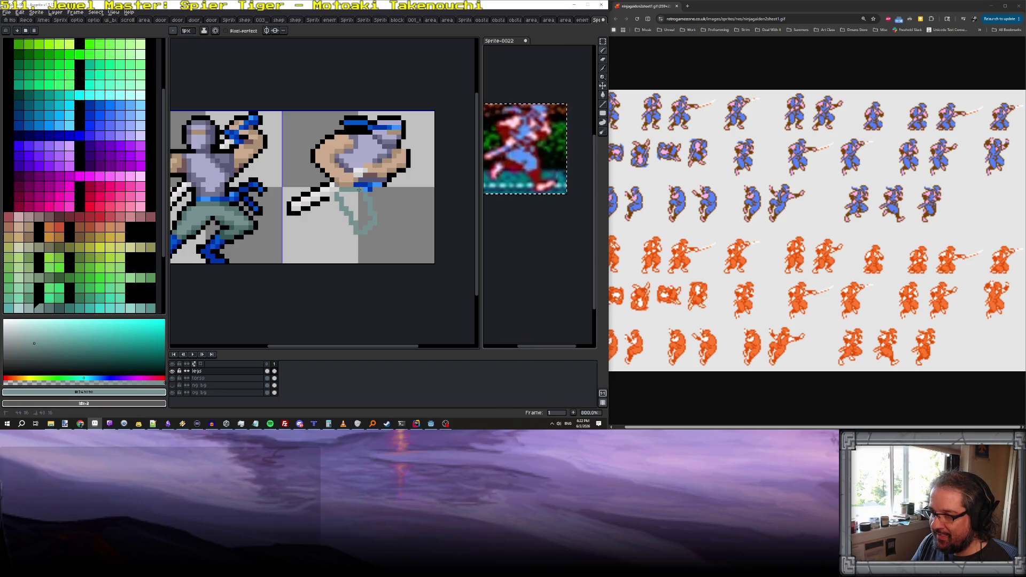
Fill the enclosed leg area teal with a contiguous Paint Bucket fill.
key("g")
key("ctrl+z")
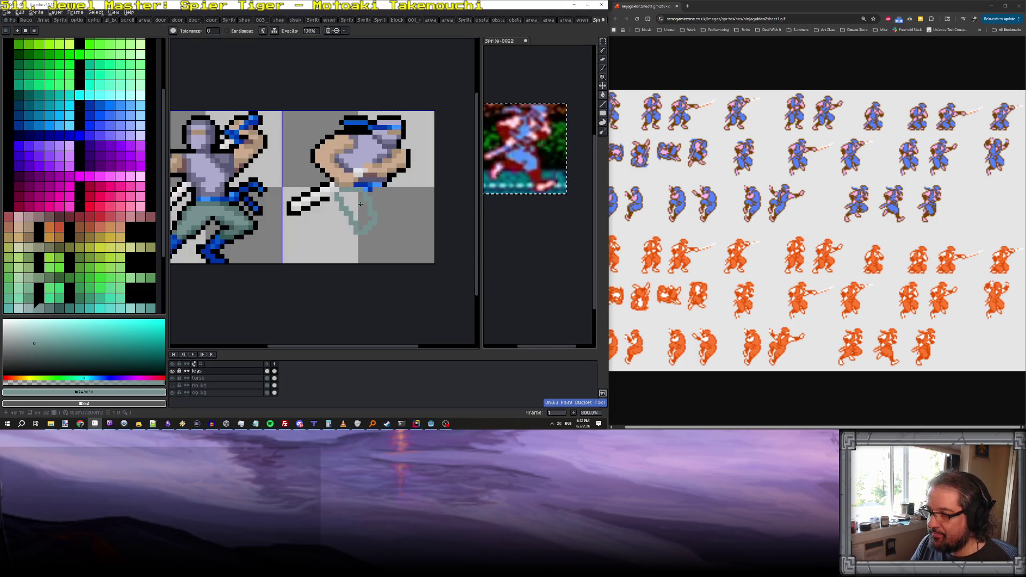
left_click(227, 30)
left_click(363, 204)
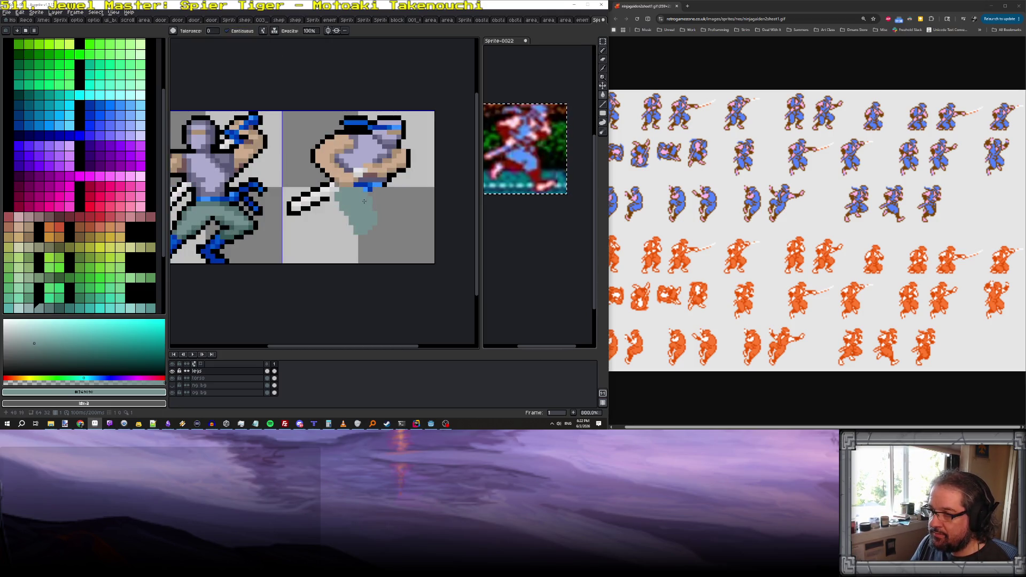
Eyedrop the boot blue and pencil a blue boot below the teal leg.
left_click(217, 245, "alt")
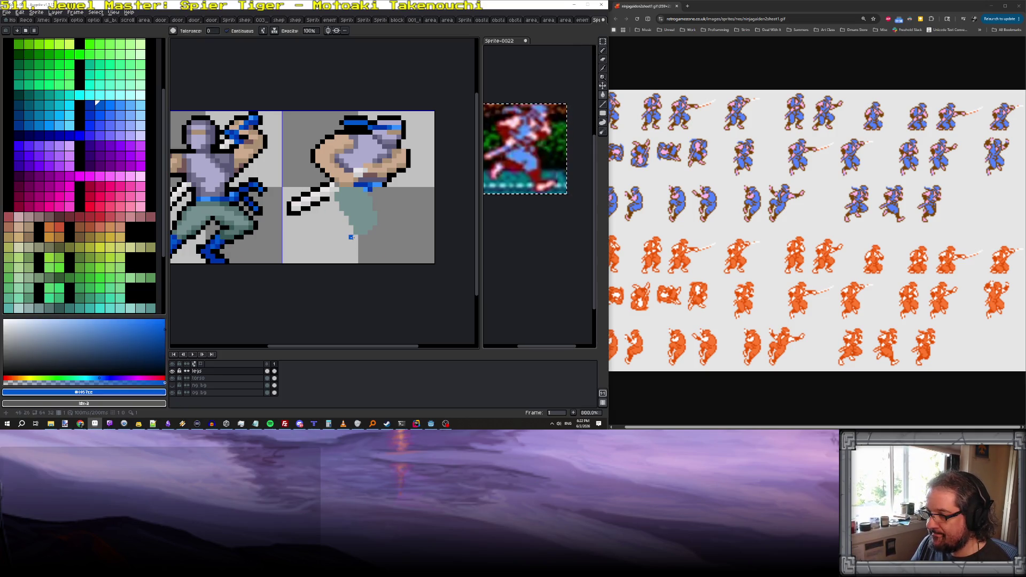
key("Left")
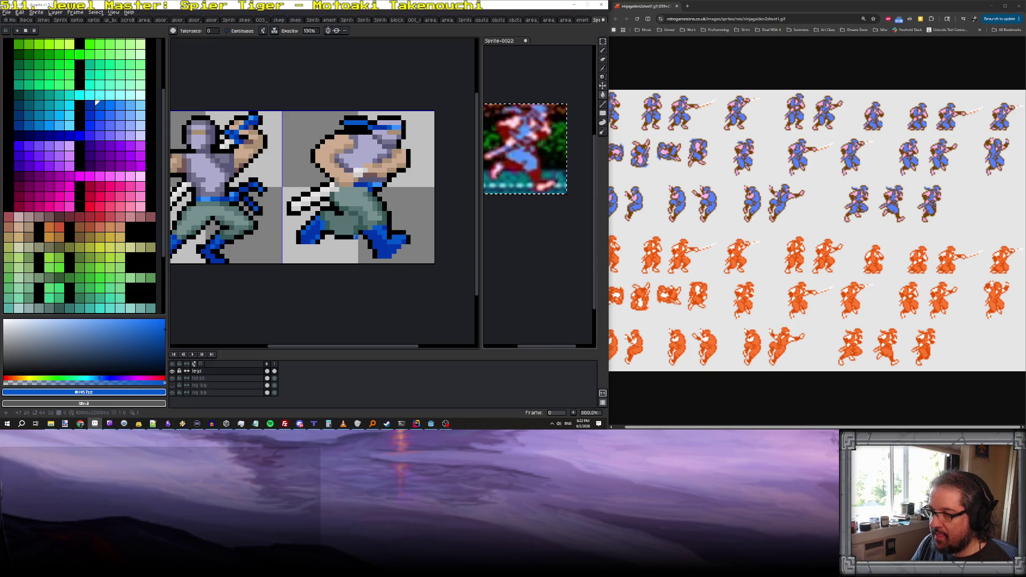
key("Right")
left_click(354, 233)
key("ctrl+z")
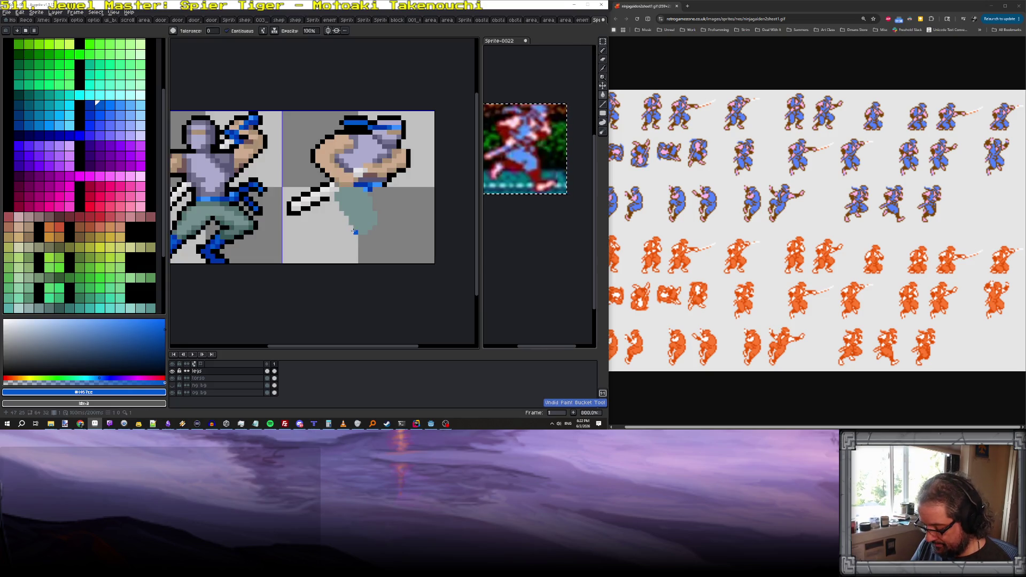
key("b")
left_click_drag(354, 231, 342, 245)
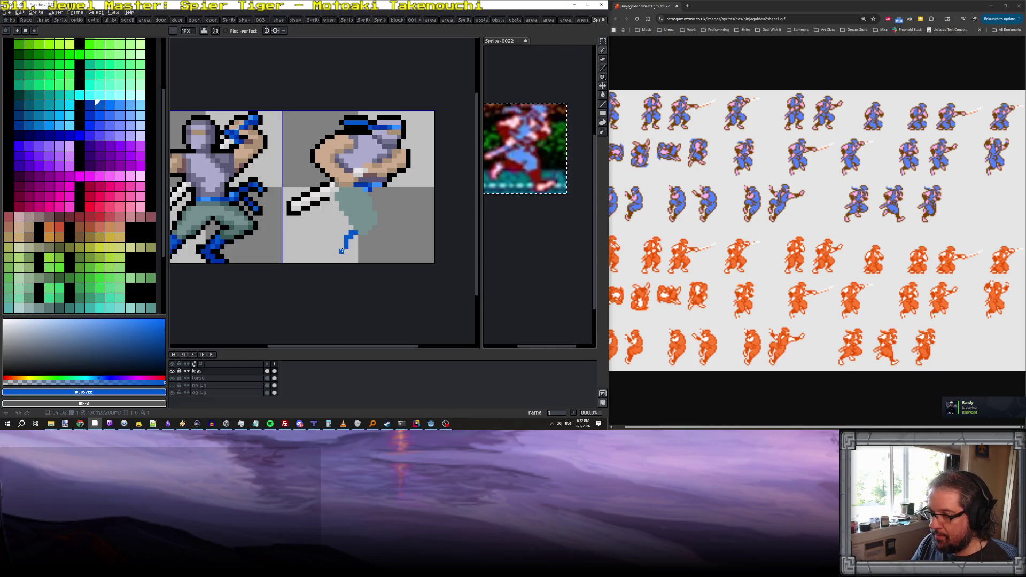
mouse_move(350, 256)
left_mouse_down()
mouse_move(373, 230)
mouse_move(358, 235)
mouse_move(365, 225)
mouse_move(348, 238)
mouse_move(362, 248)
left_mouse_up()
Add blue pixels at the boot's left edge and compare it against the first frame.
scroll(360, 254, "down", 4)
scroll(367, 242, "up", 2)
scroll(351, 257, "up", 1)
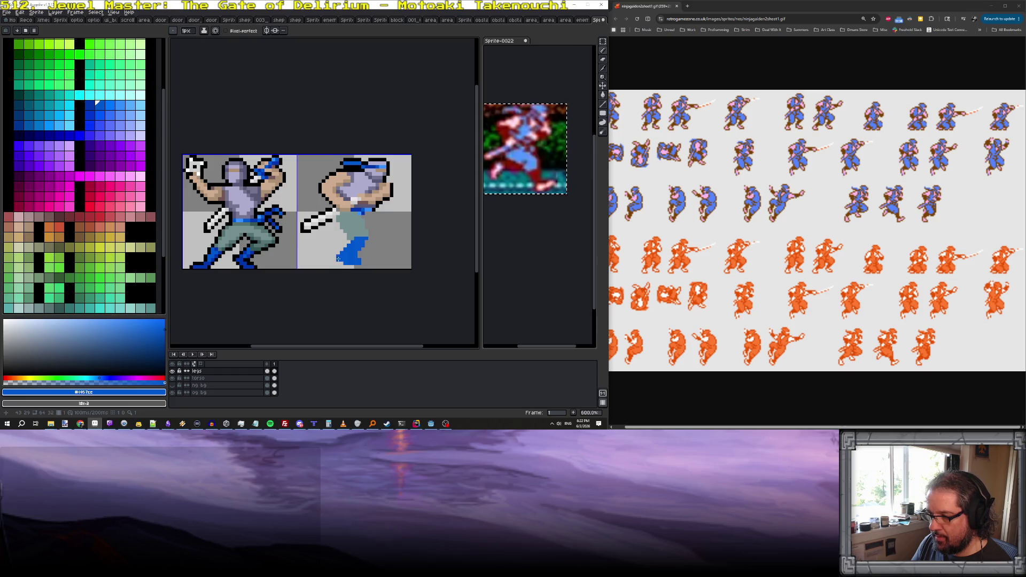
key("e")
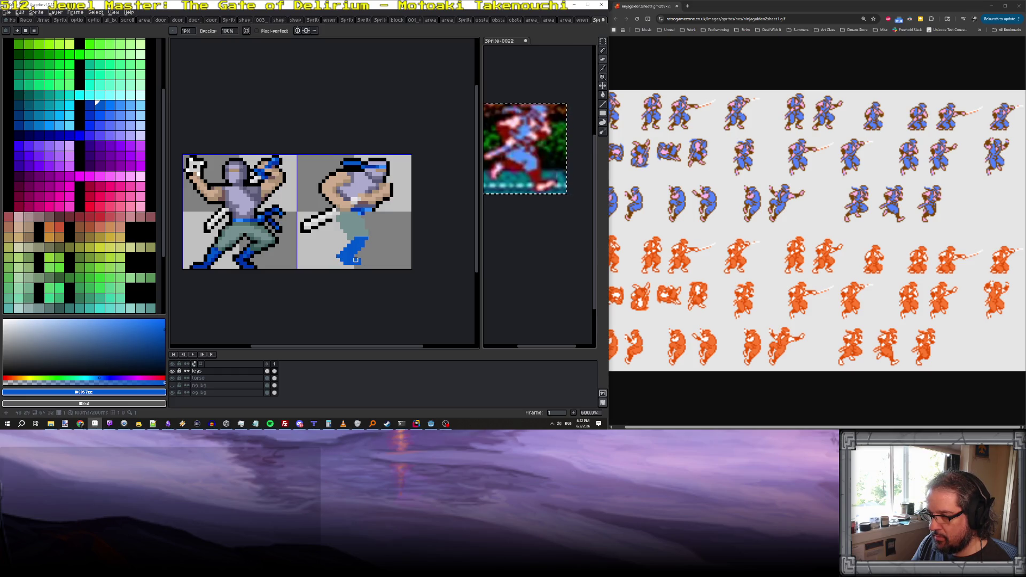
key("b")
left_click(341, 261)
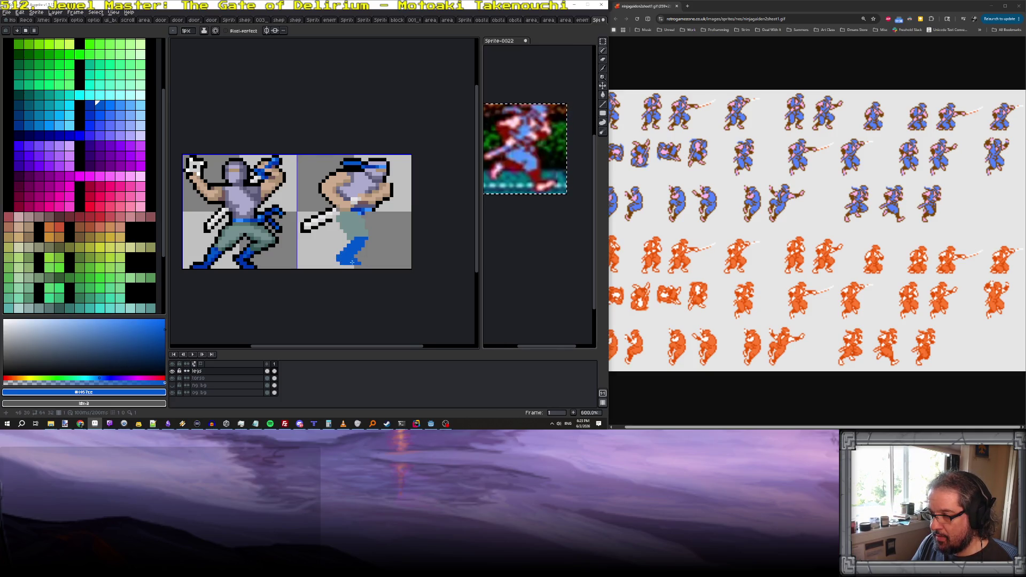
scroll(350, 262, "down", 3)
scroll(367, 250, "up", 2)
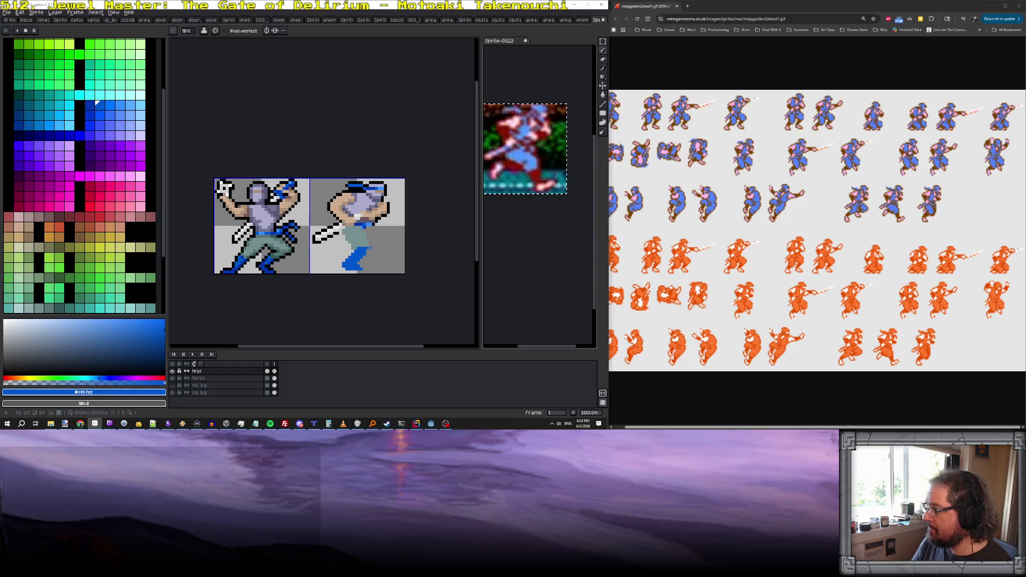
scroll(369, 248, "up", 1)
scroll(350, 238, "up", 1)
key("Left")
key("Right")
key("Left")
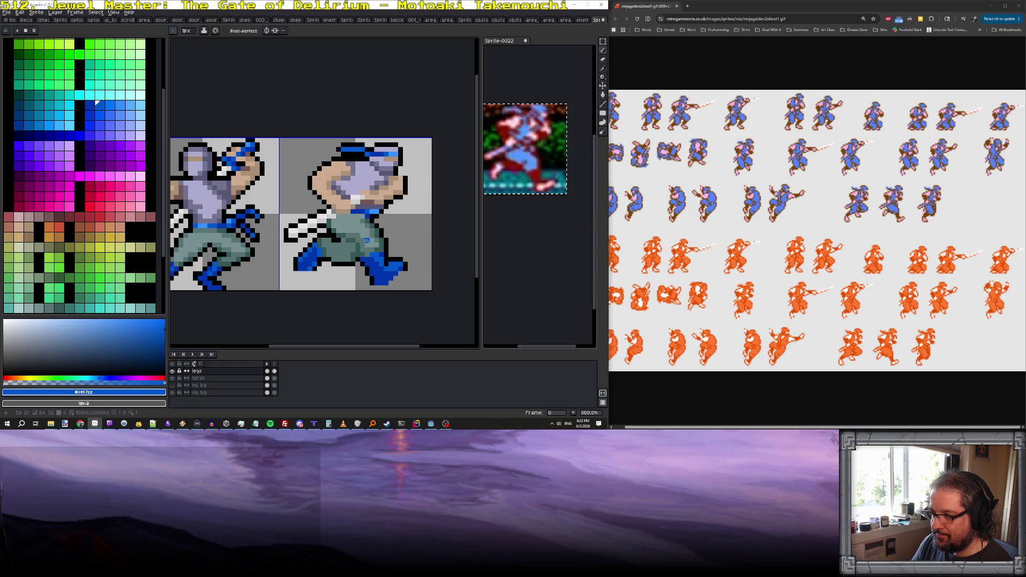
key("Right")
Eyedrop the darker blue from the first frame and paint a dark row along the boot's sole.
left_click(370, 231, "alt")
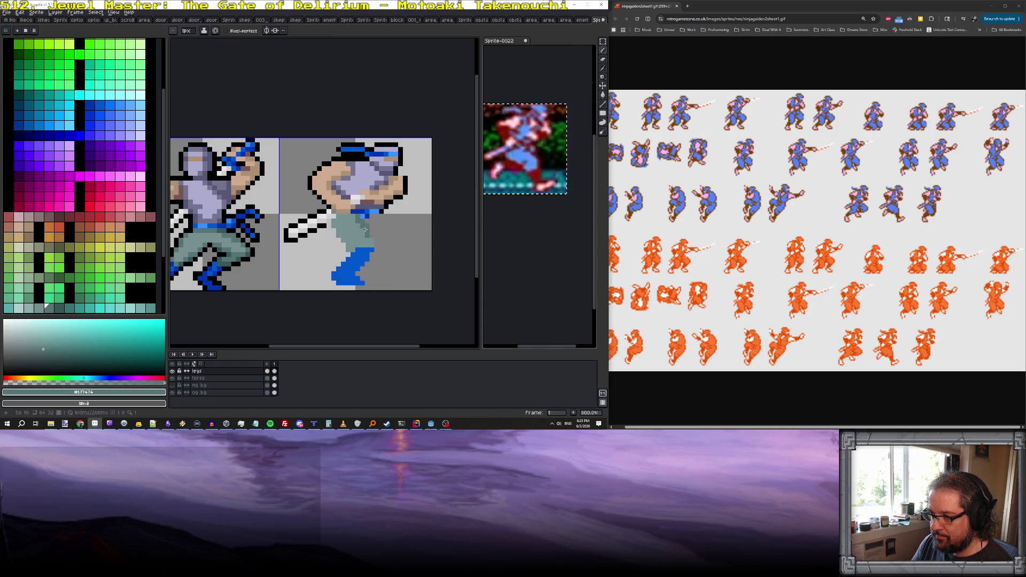
key("b")
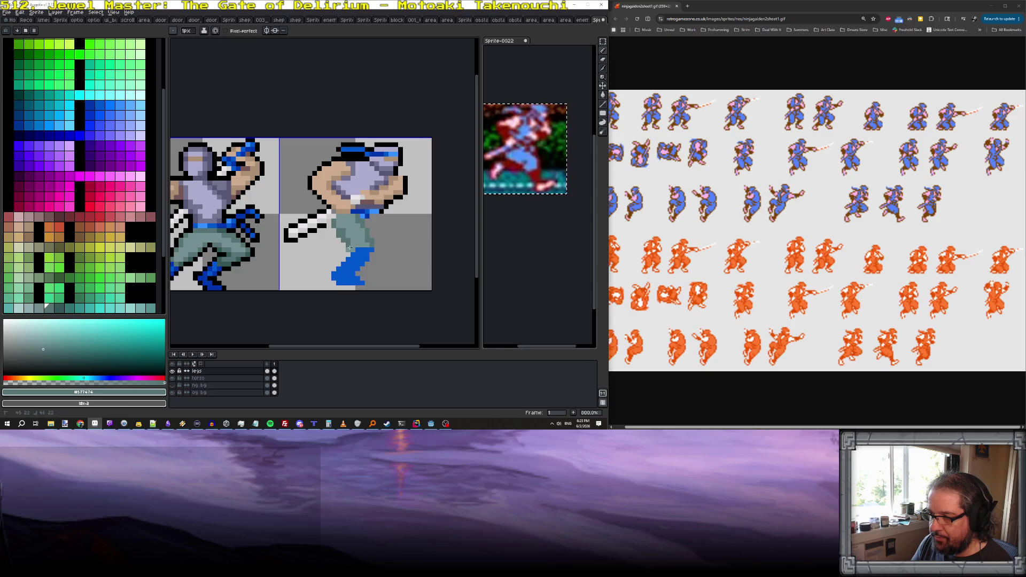
key("comma")
left_click(370, 251, "alt")
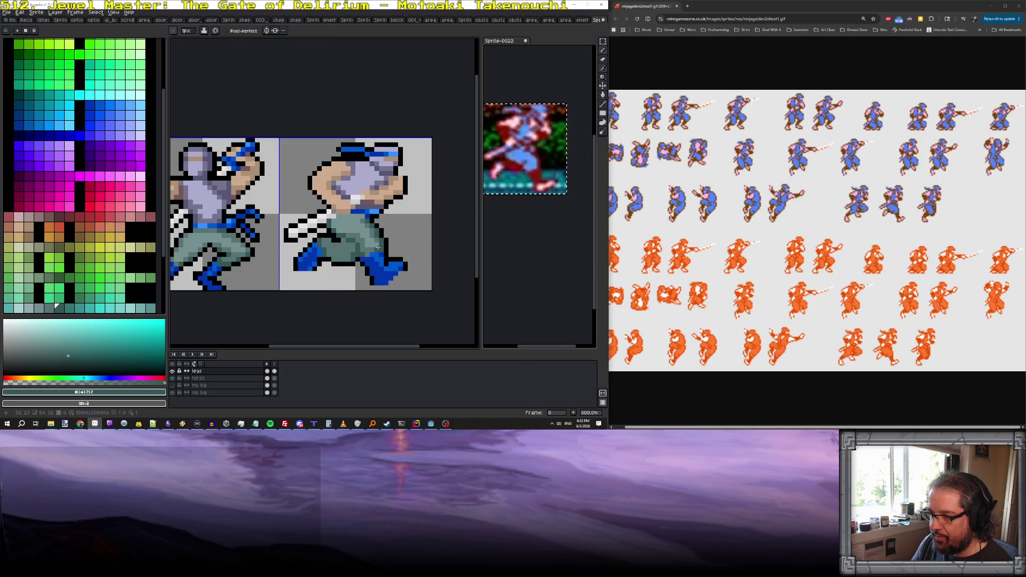
key("period")
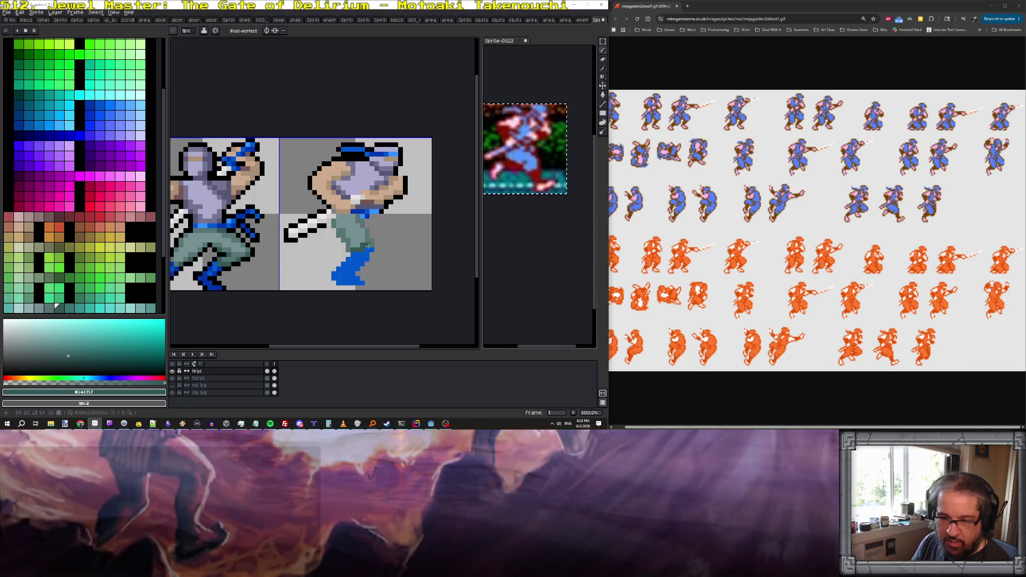
key("comma")
left_click(383, 263, "alt")
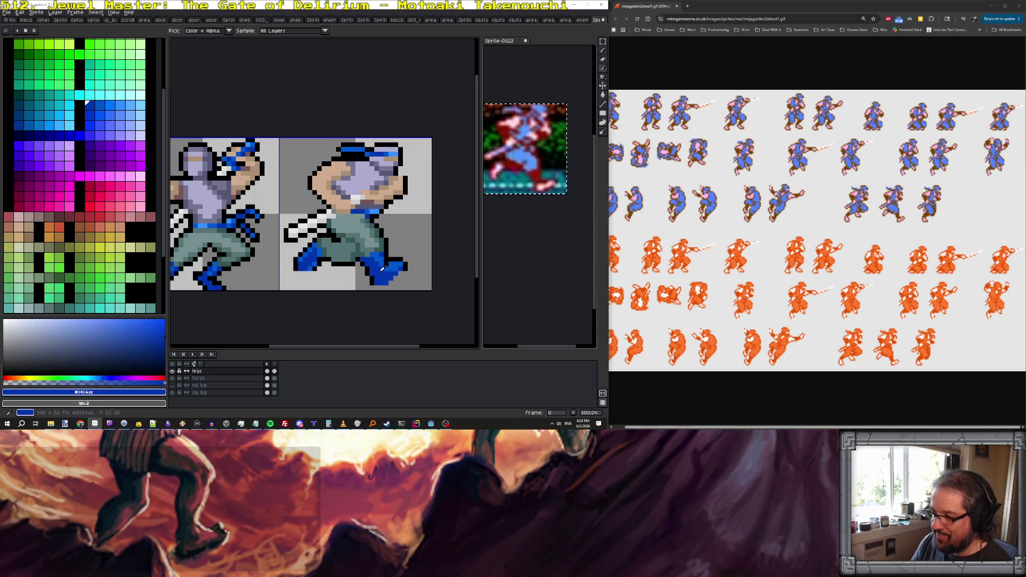
key("period")
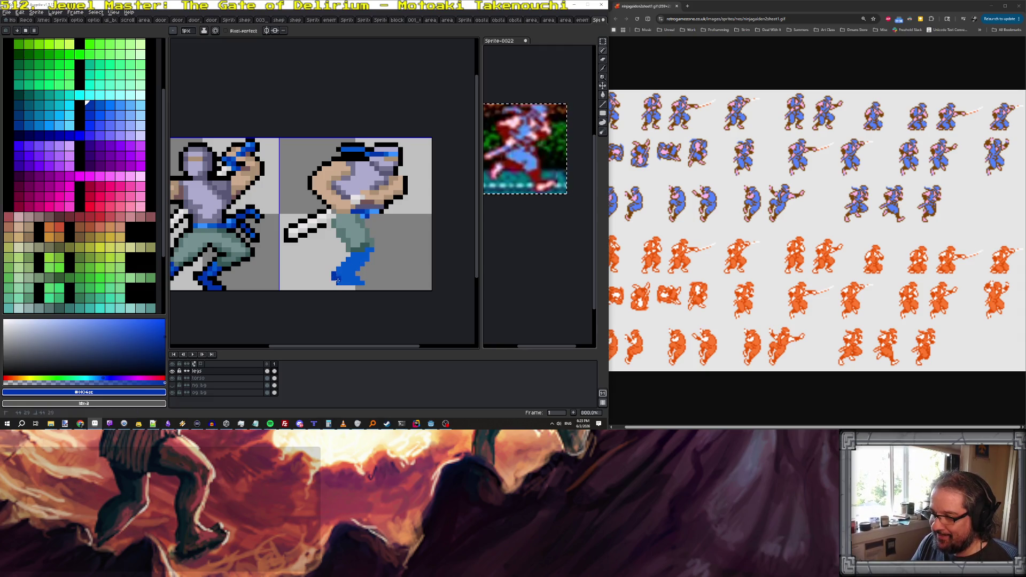
left_click_drag(342, 279, 358, 282)
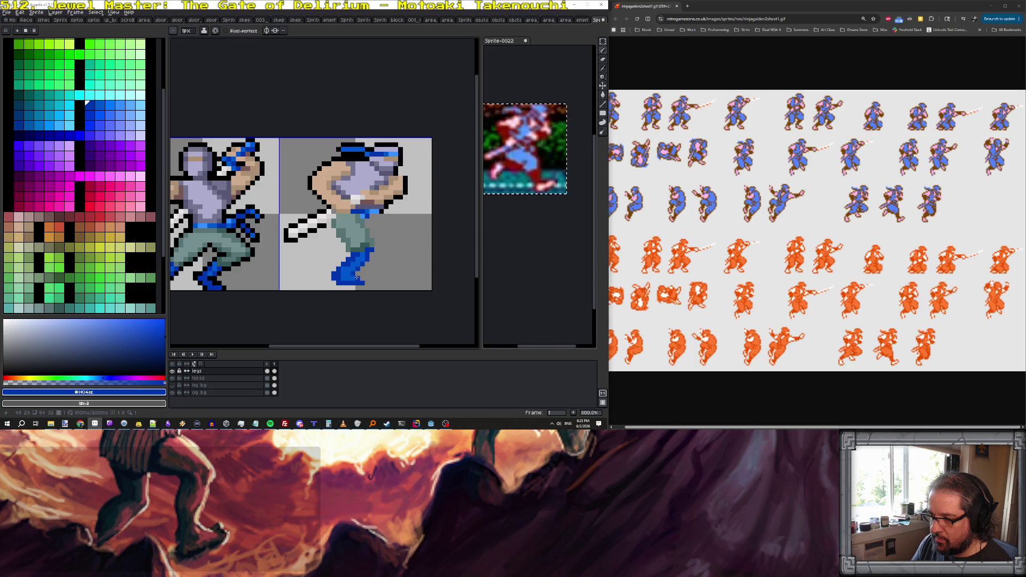
scroll(362, 280, "down", 5)
scroll(402, 266, "up", 4)
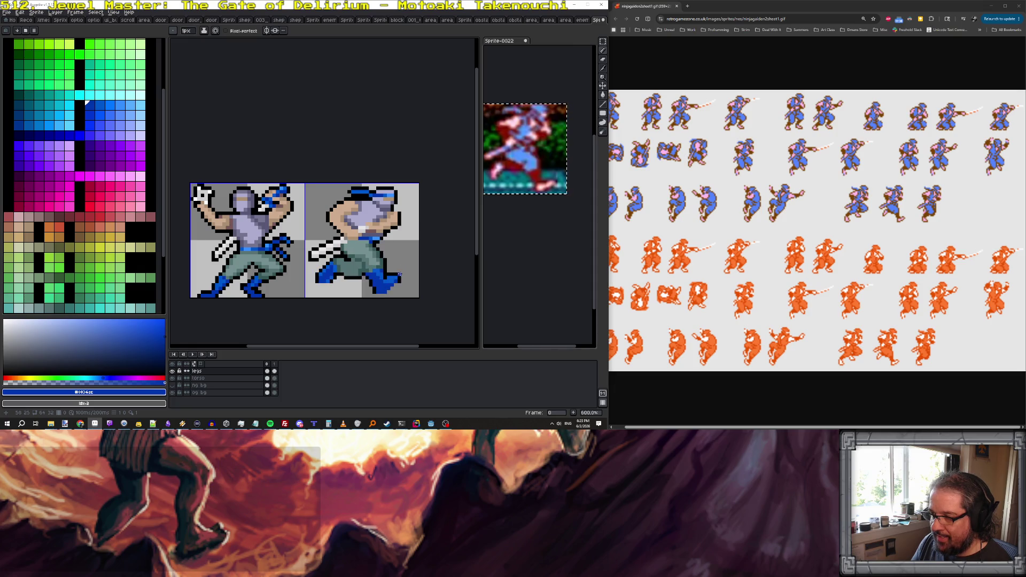
scroll(377, 277, "up", 3)
key("Right")
key("Right")
key("Right")
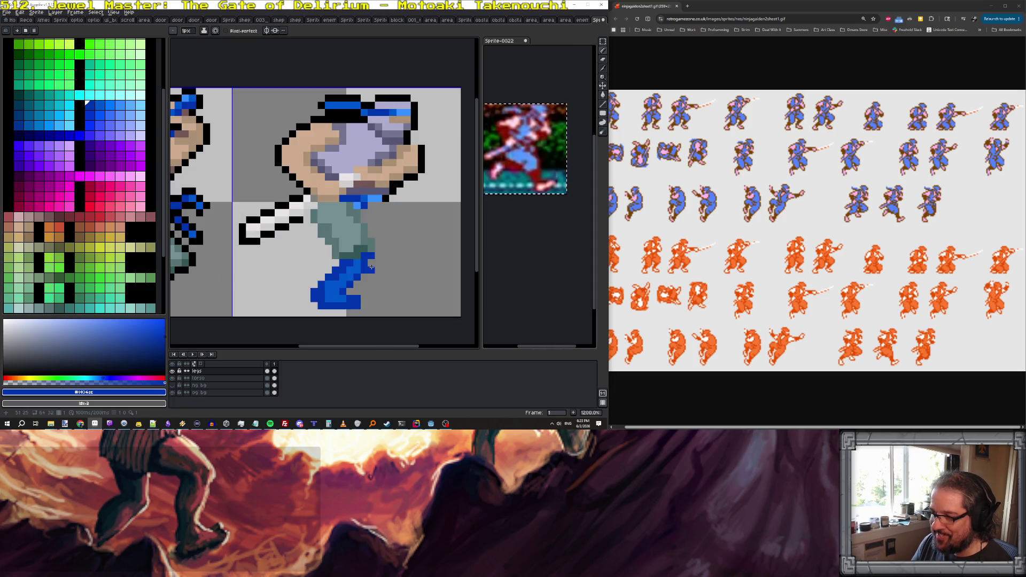
Try black outline pixels down the leg's right edge, then undo them.
key("Right")
key("Right")
key("x")
key("Right")
left_click(363, 213)
left_click(364, 220)
left_click(371, 227)
left_click(371, 234)
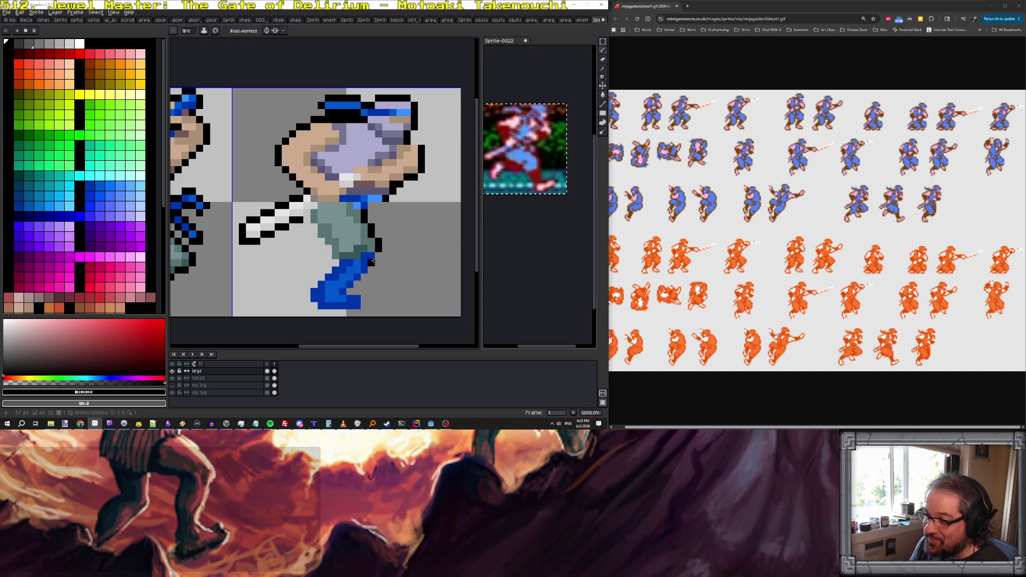
key("ctrl+z")
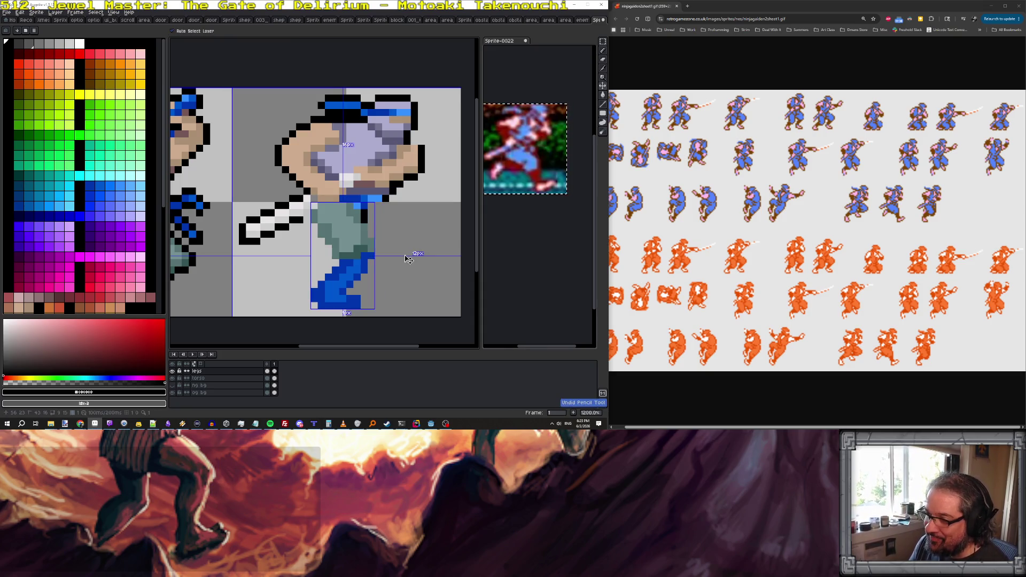
Eyedrop the dark teal from the first frame and shade the pants' left and right edges.
key("Left")
key("Right")
key("Left")
key("Right")
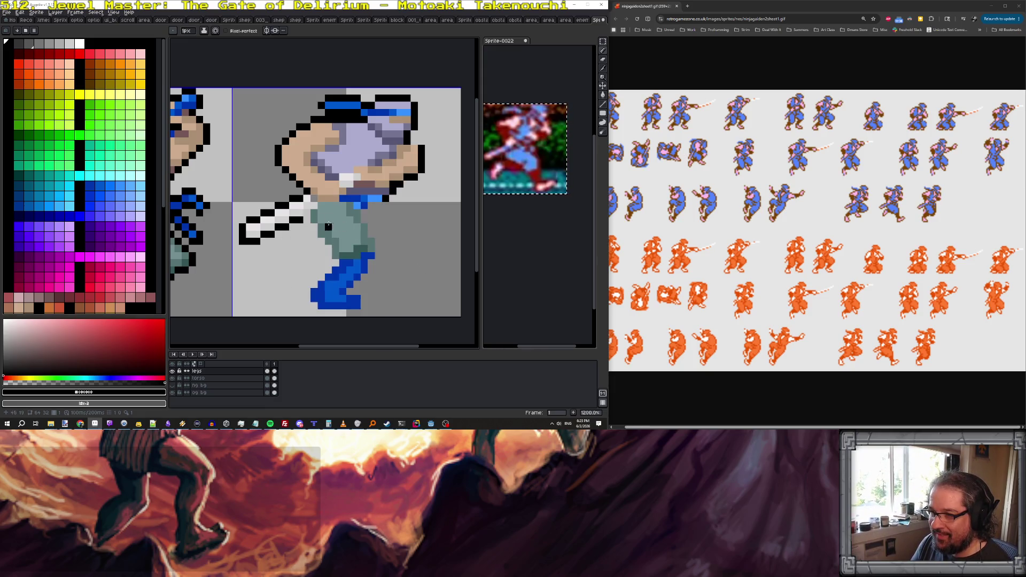
key("Left")
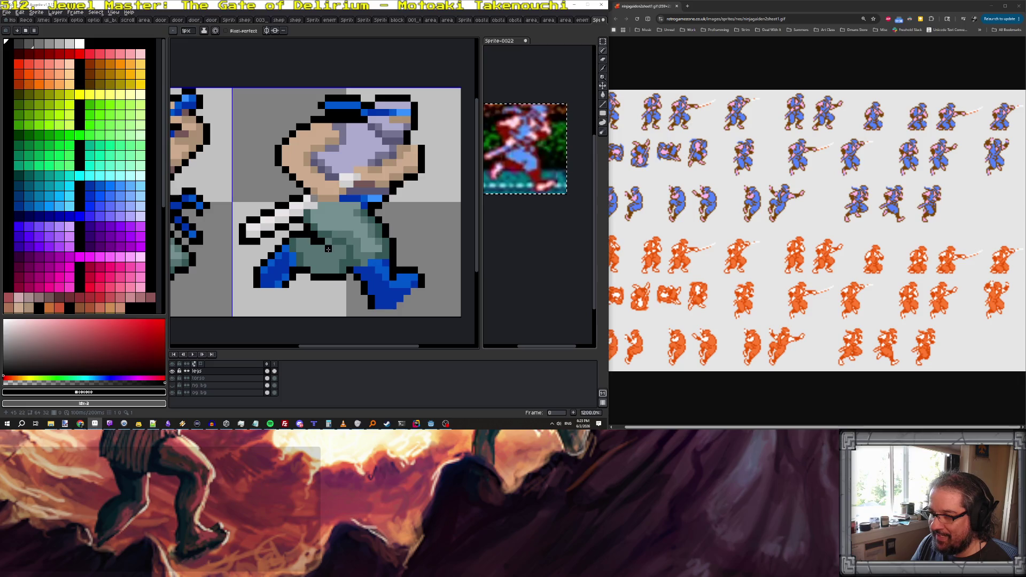
left_click(318, 237, "alt")
key("Right")
left_click_drag(308, 214, 308, 221)
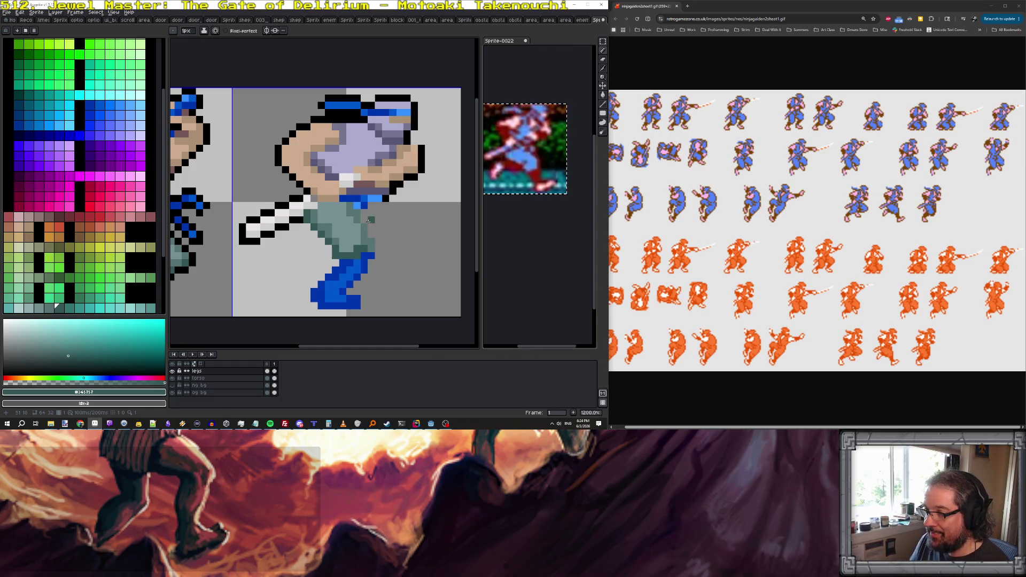
mouse_move(374, 224)
left_mouse_down()
mouse_move(378, 256)
mouse_move(371, 214)
mouse_move(385, 249)
left_mouse_up()
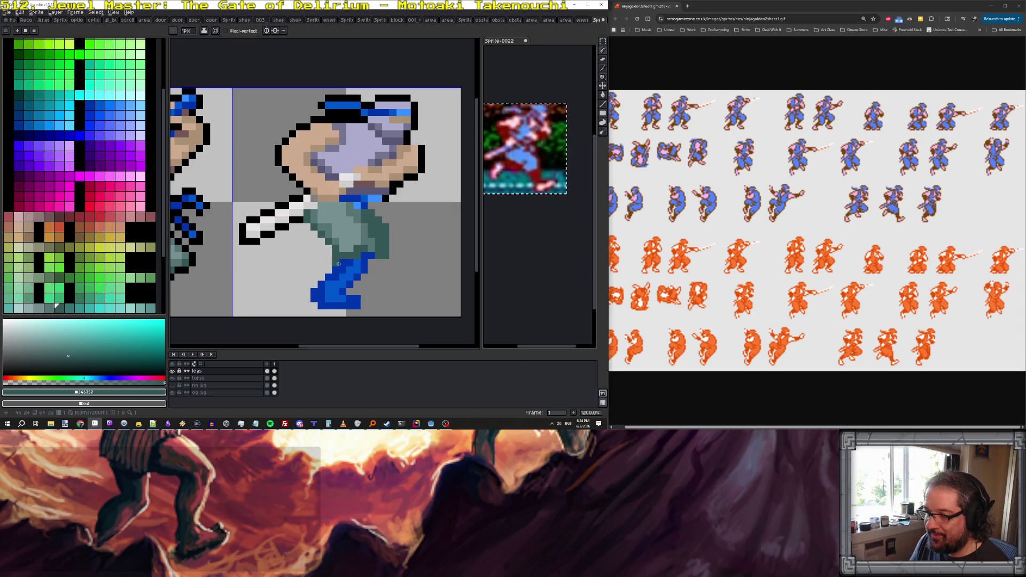
Draw a bent blue back leg behind the front leg in the boot's blue.
left_click(342, 263, "alt")
left_click(324, 251)
mouse_move(319, 255)
left_mouse_down()
mouse_move(305, 267)
mouse_move(319, 263)
left_mouse_up()
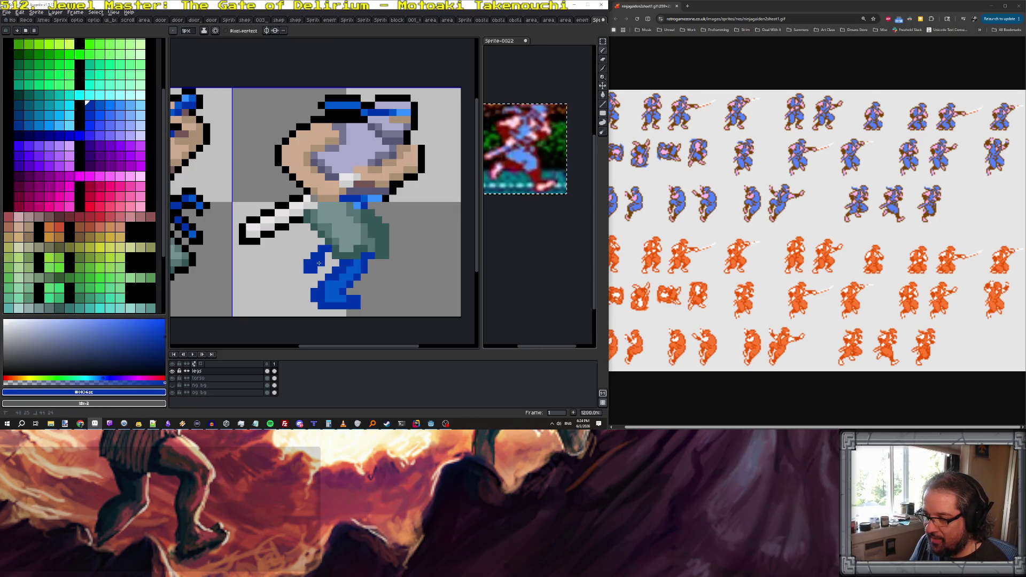
scroll(328, 254, "down", 5)
scroll(322, 259, "up", 3)
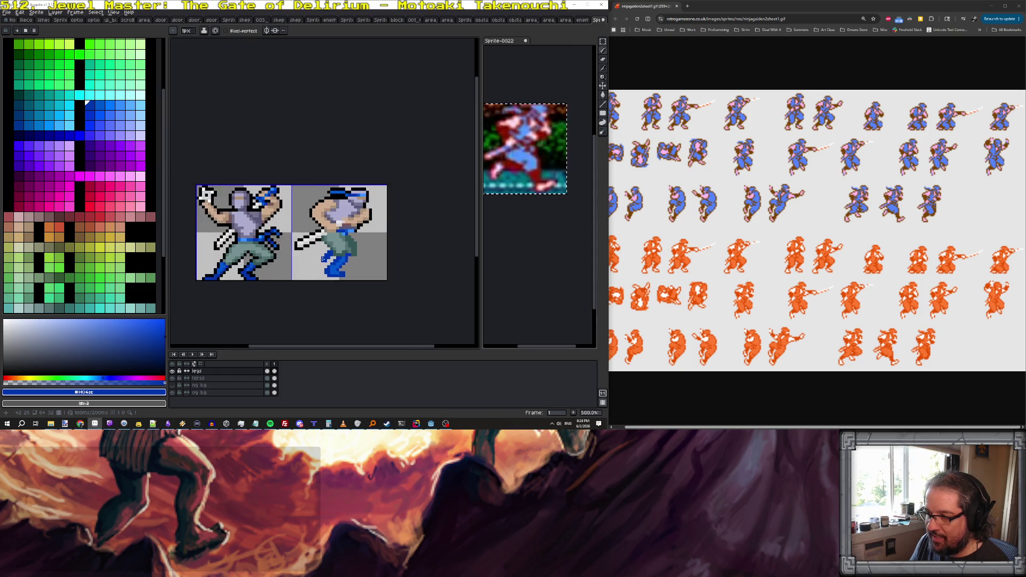
scroll(331, 261, "down", 2)
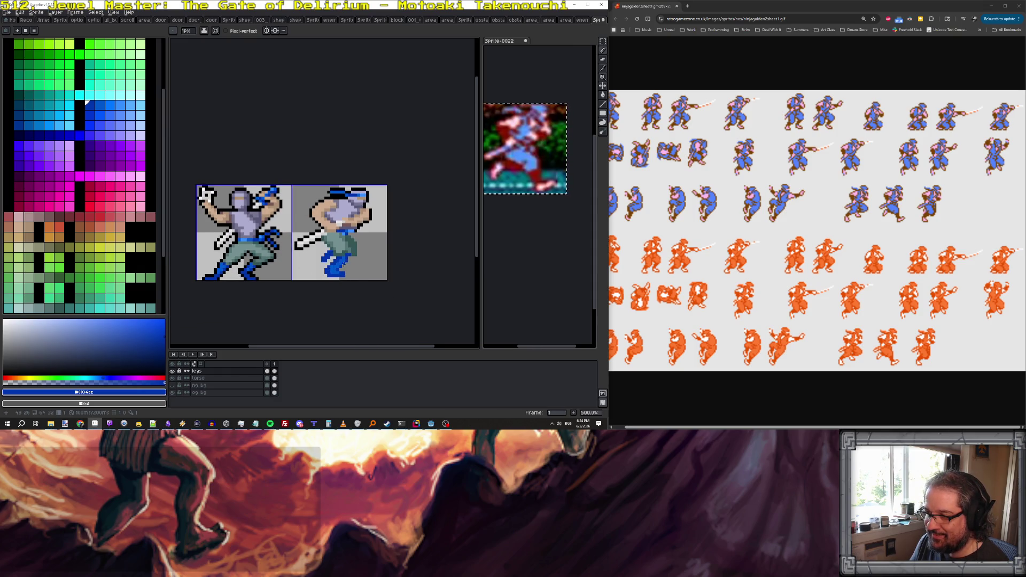
scroll(321, 262, "up", 2)
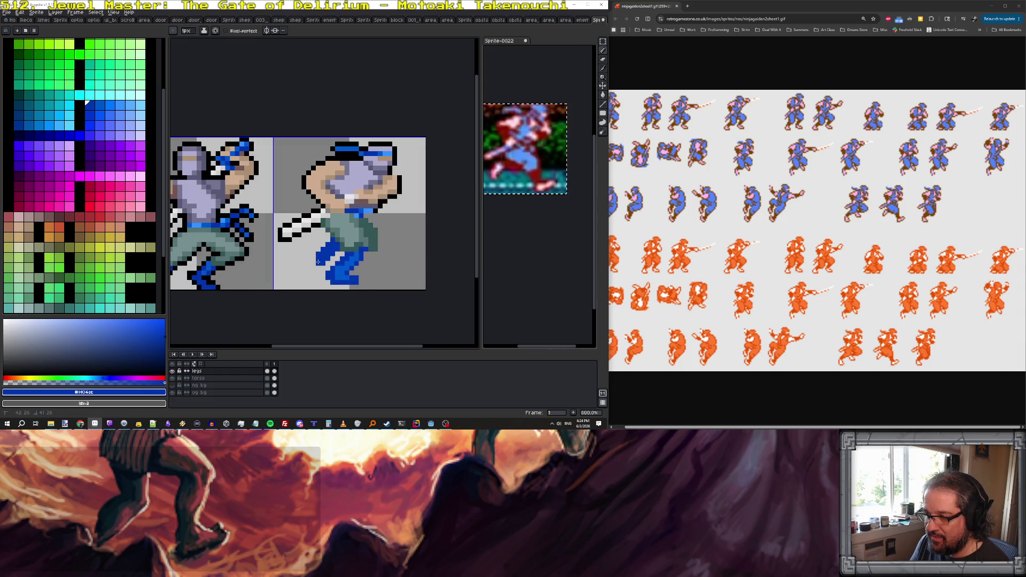
Flip between the two running frames to compare leg poses, sampling the lighter leg blue.
key("Left")
left_click(301, 254, "alt")
key("Right")
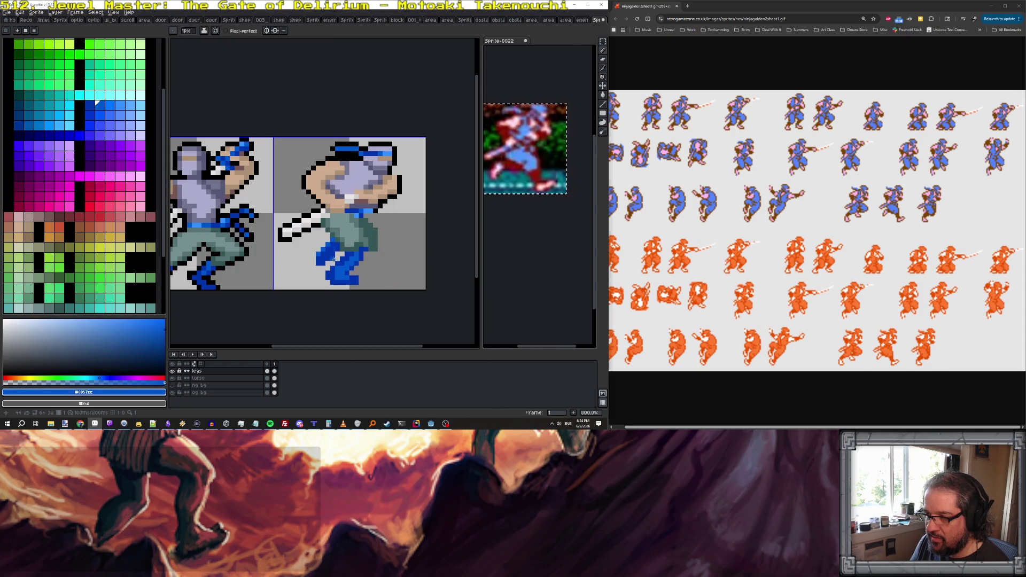
key("Left")
scroll(360, 273, "down", 2)
key("Right")
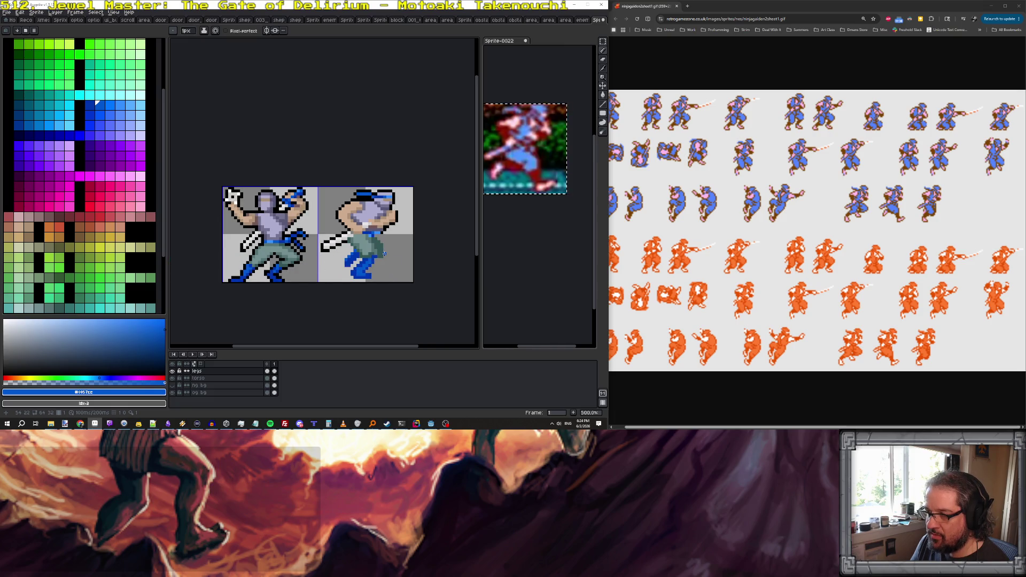
key("Left")
key("Right")
scroll(387, 257, "up", 2)
key("Left")
key("Right")
scroll(391, 259, "up", 2)
Sample the pants greens and leg blues, and add a blue pixel beside the lower foot.
left_click(365, 247, "alt")
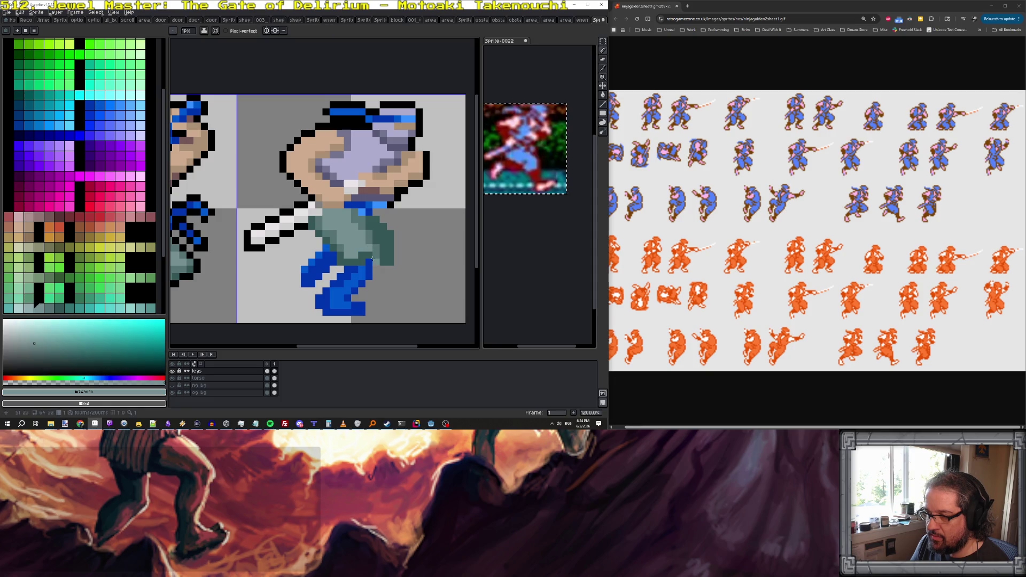
left_click(374, 254, "alt")
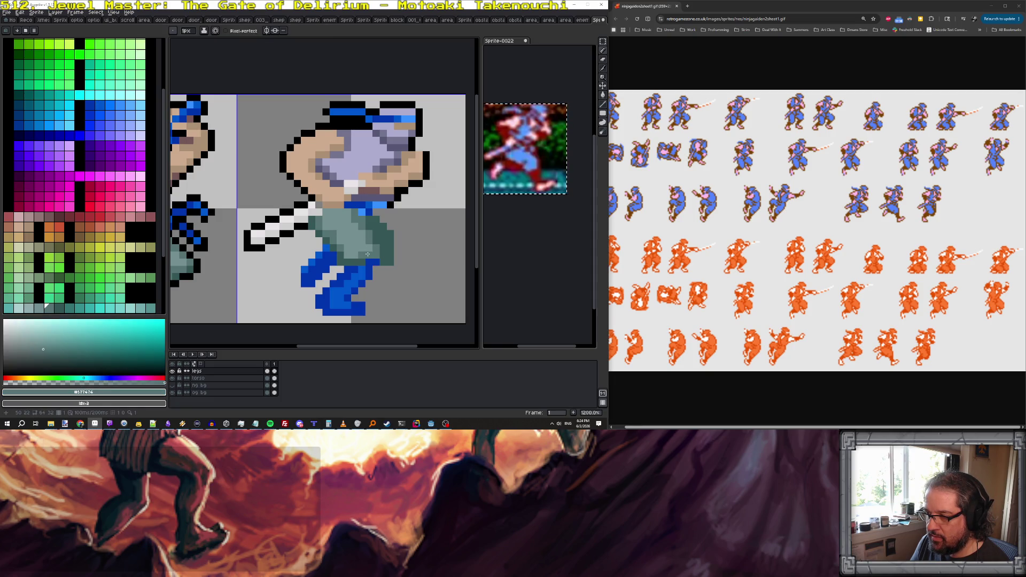
scroll(371, 261, "down", 5)
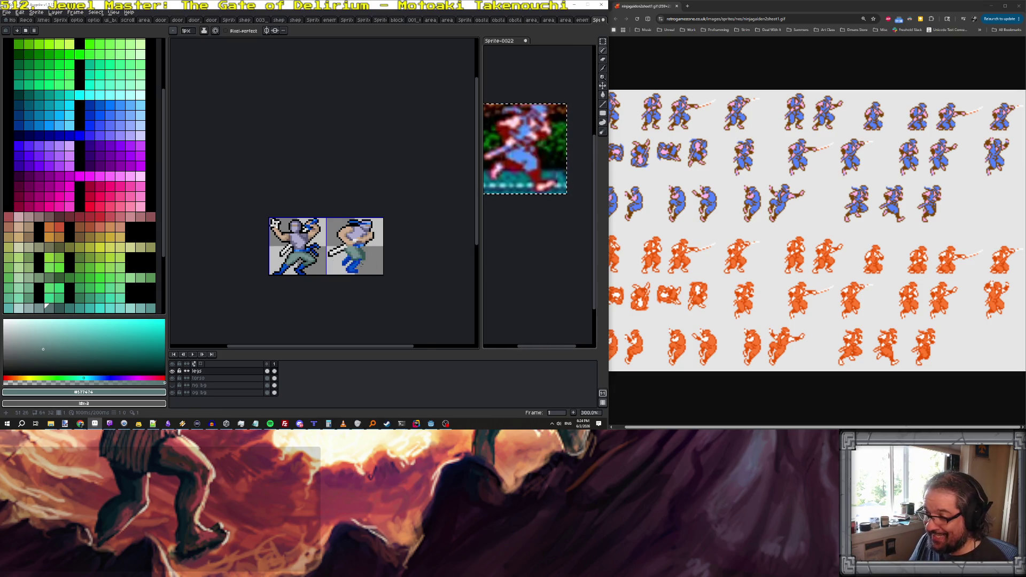
scroll(361, 265, "up", 5)
left_click(342, 267, "alt")
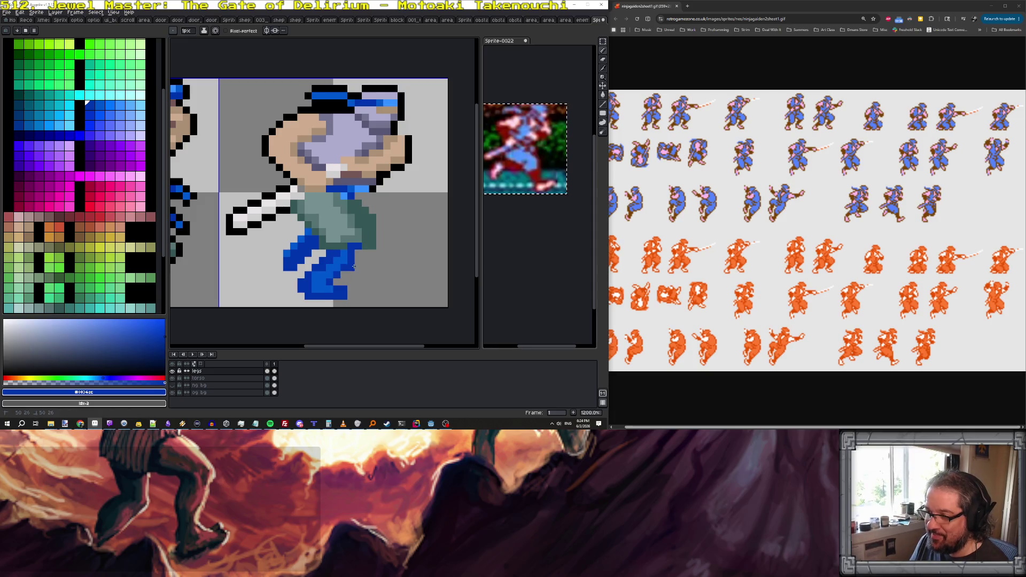
left_click(323, 267, "alt")
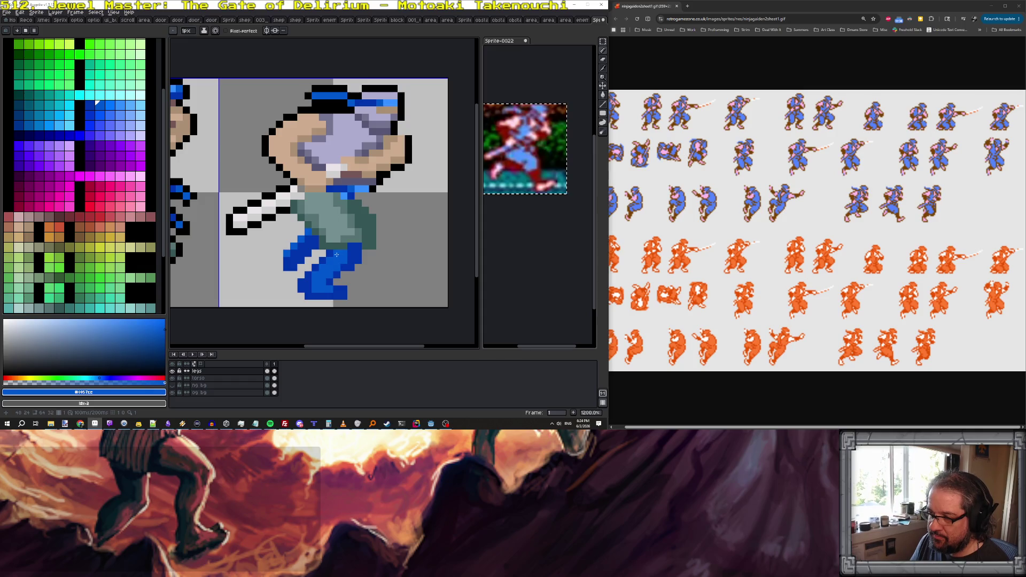
left_click(358, 288)
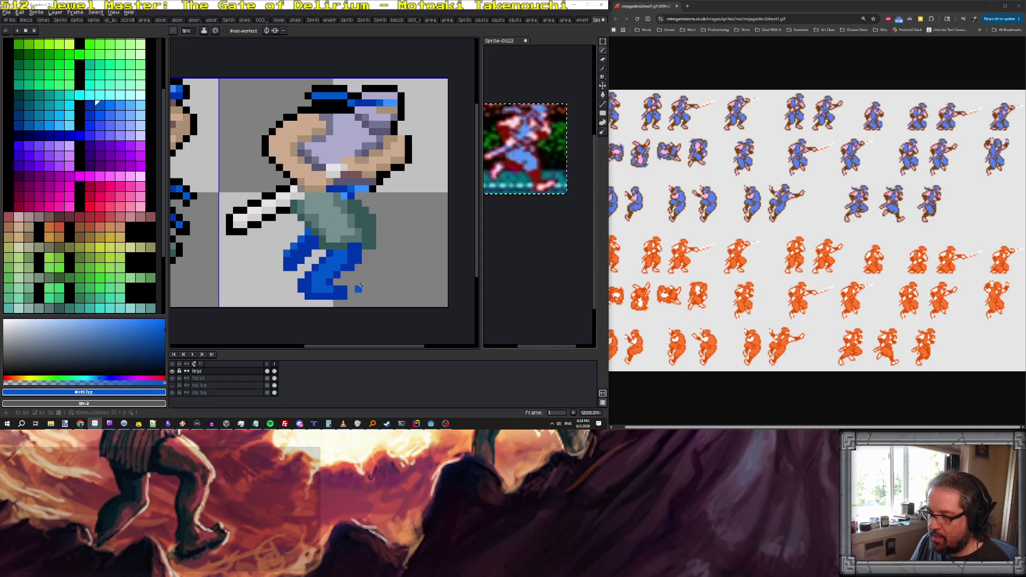
left_click(309, 281, "alt")
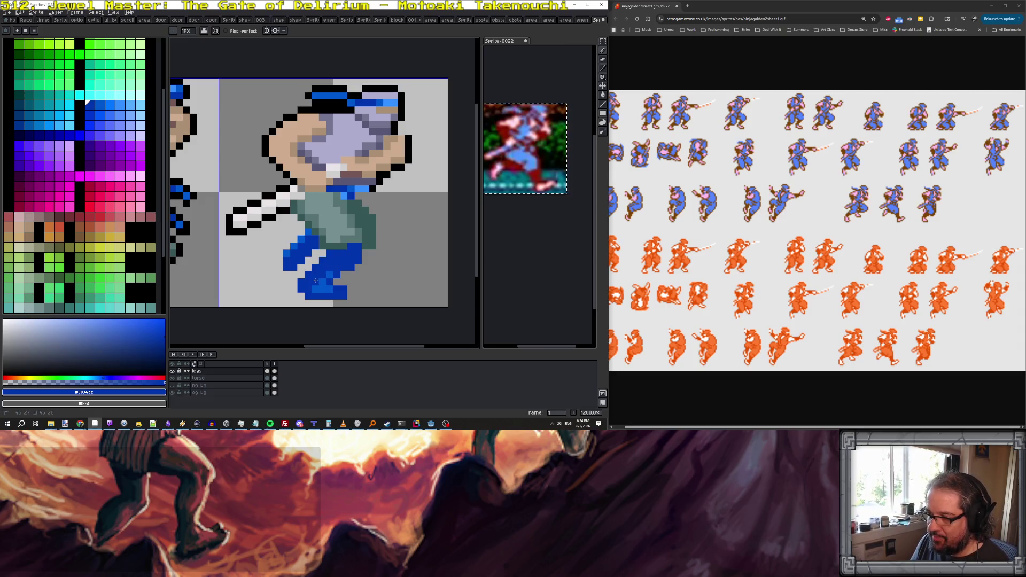
left_click(336, 266, "alt")
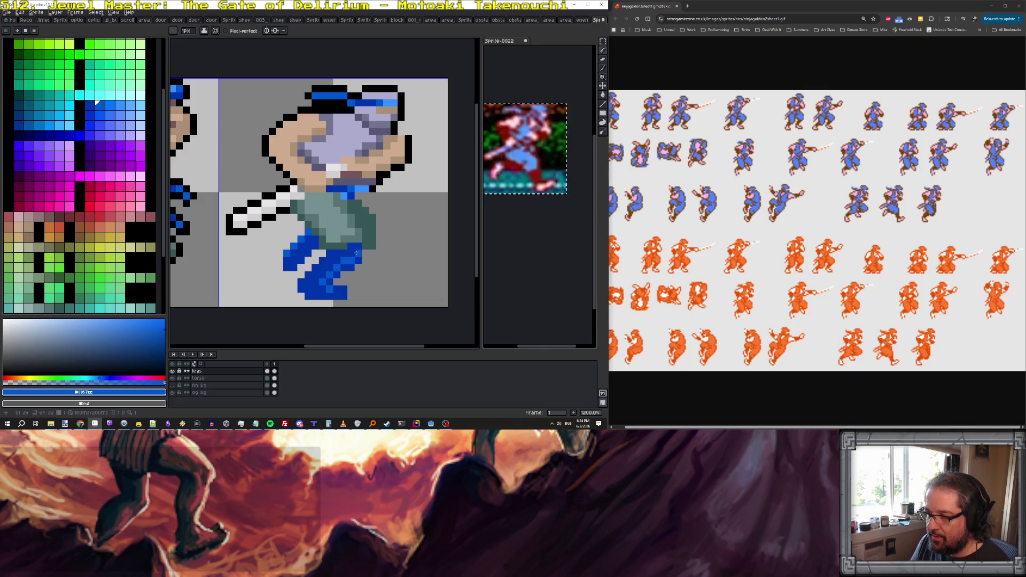
scroll(350, 255, "down", 5)
scroll(369, 255, "up", 3)
Undo the last leg stroke and play the running animation as a preview.
key("ctrl+z")
scroll(373, 255, "up", 3)
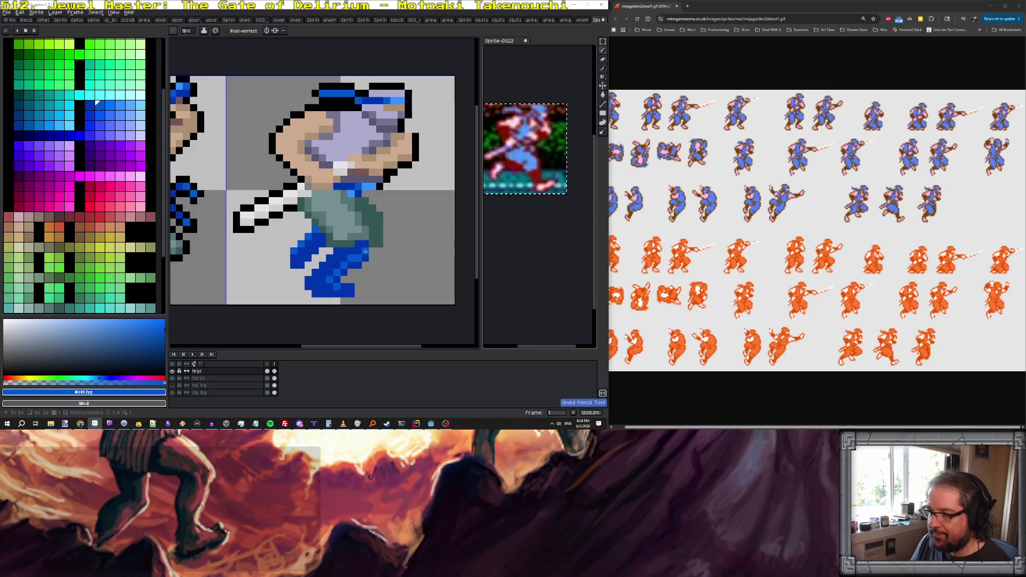
scroll(385, 259, "down", 5)
key("Return")
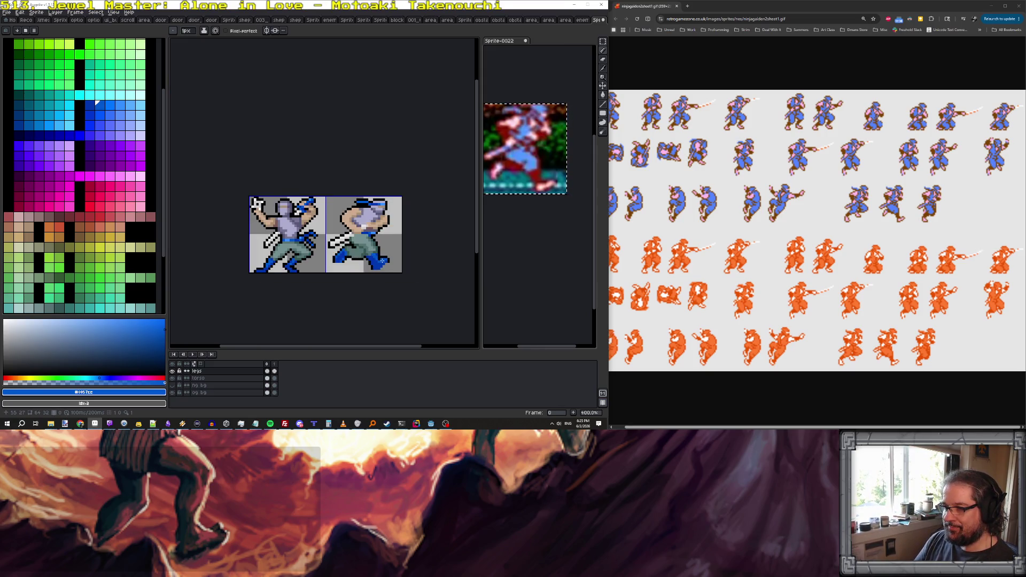
Outline the right ninja's blue leg in black on the second frame.
scroll(381, 261, "up", 3)
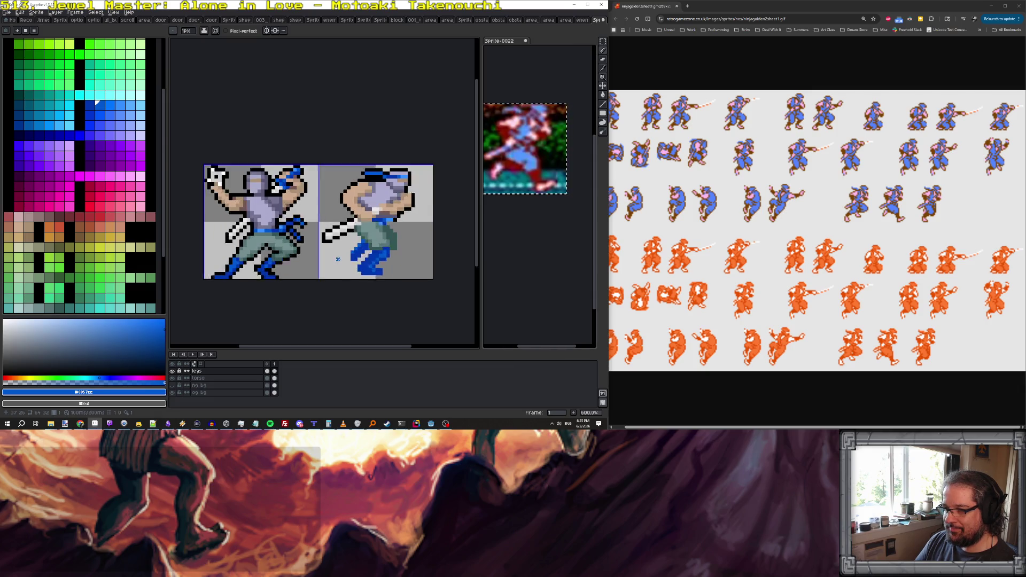
scroll(366, 268, "up", 3)
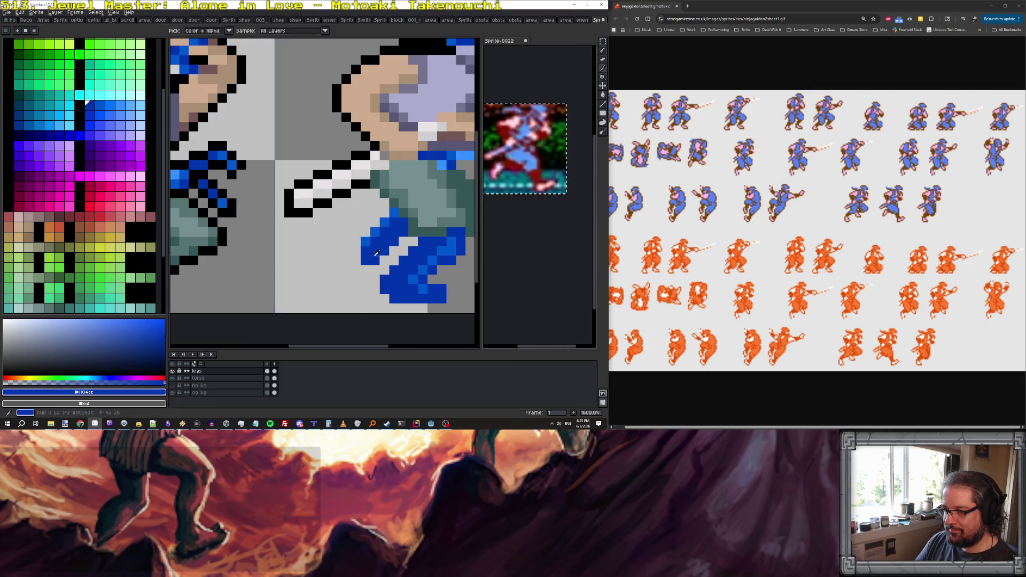
scroll(391, 255, "down", 5)
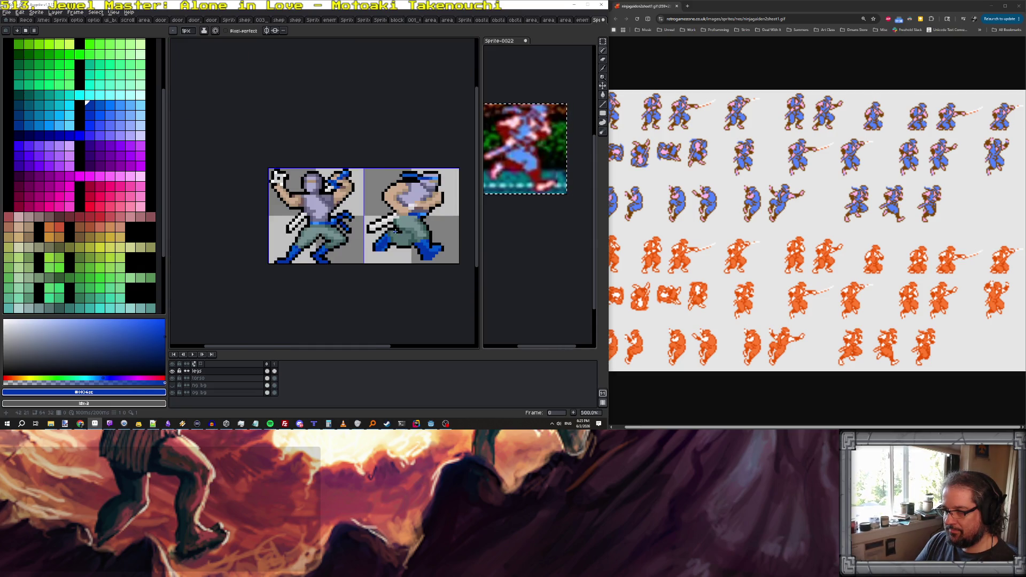
key("x")
scroll(399, 230, "up", 2)
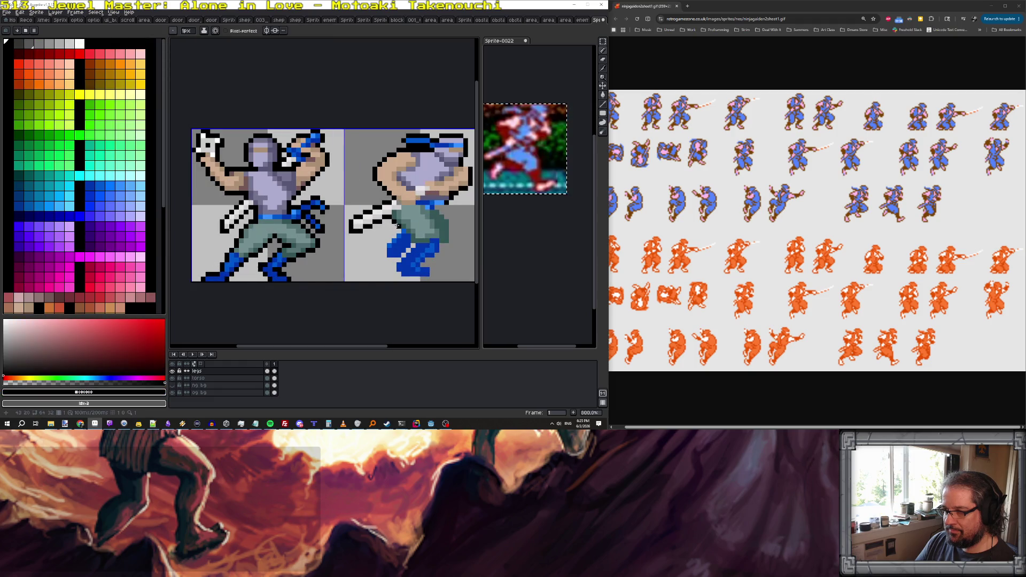
left_click_drag(390, 240, 393, 260)
left_click(392, 260)
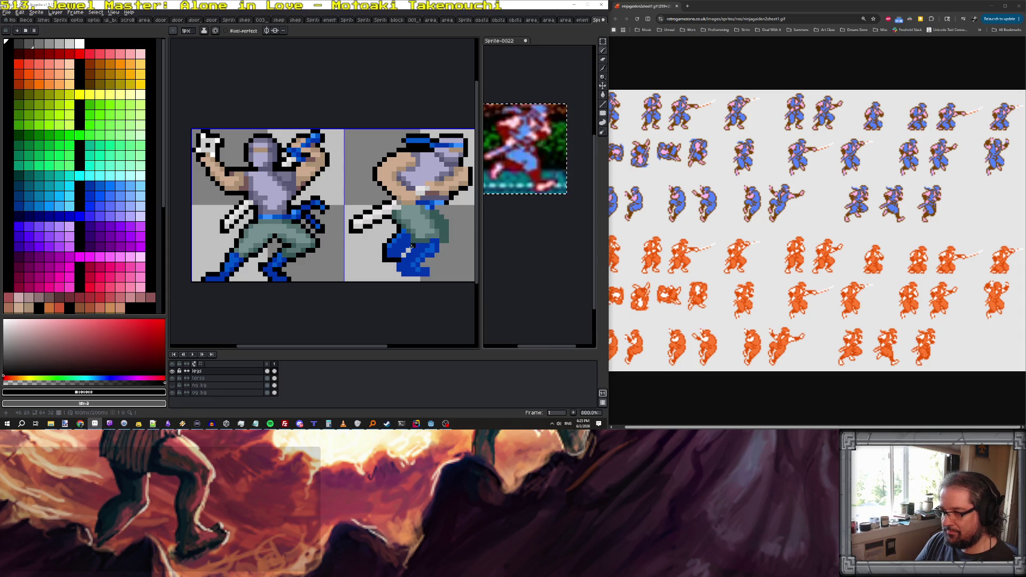
Erase the stray light pixels below the feet with the Eraser.
key("b")
key("e")
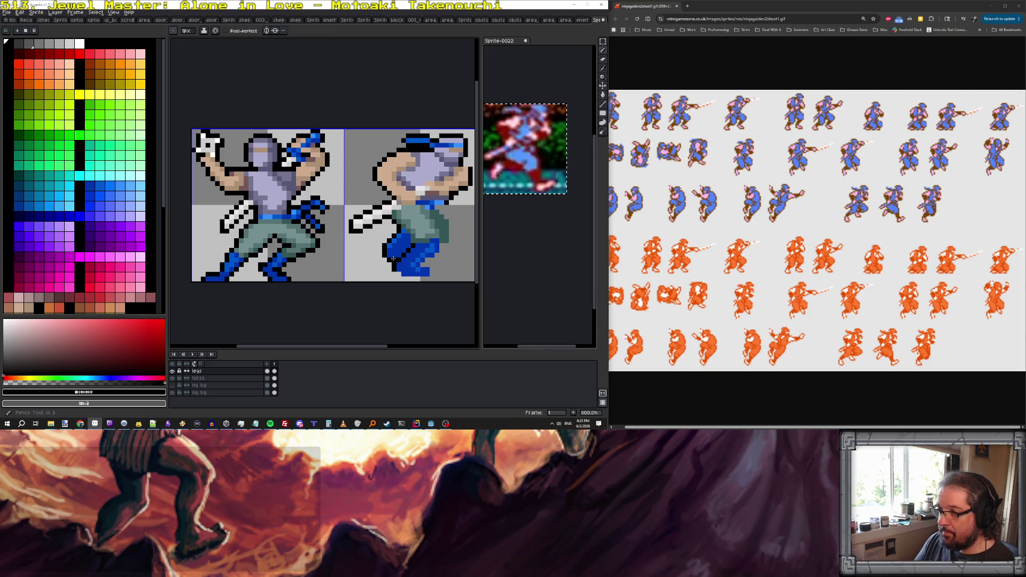
left_click_drag(412, 278, 422, 278)
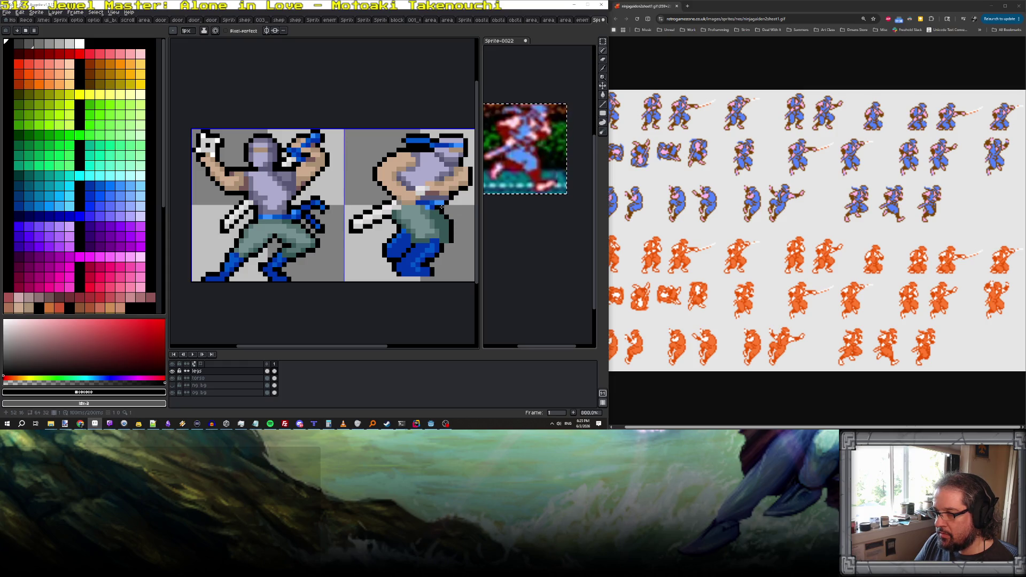
scroll(446, 246, "down", 5)
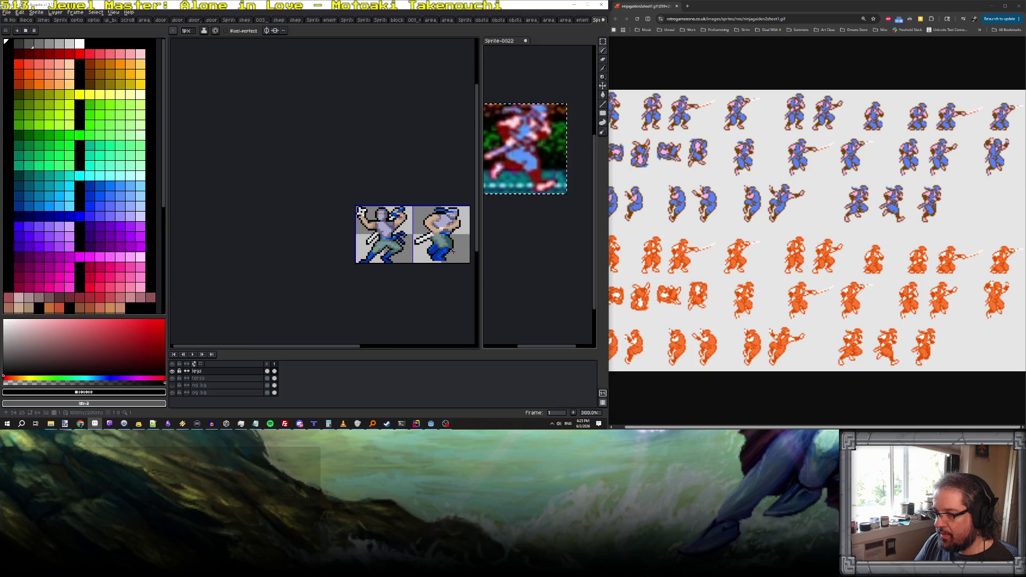
Bring both ninja sprites into view and flick between frames to check the new legs.
key("Left")
key("d")
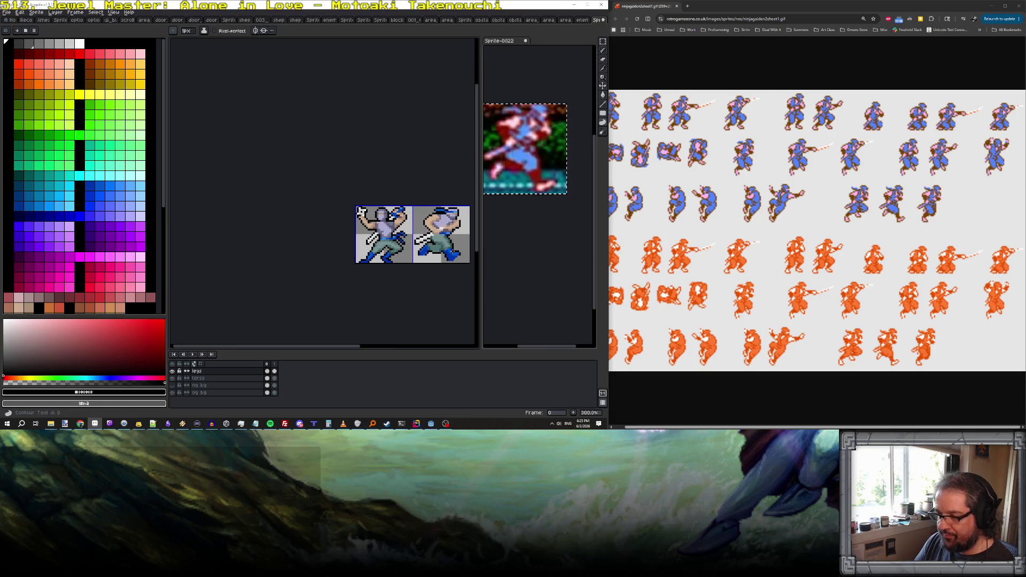
key("Right")
scroll(442, 230, "up", 3)
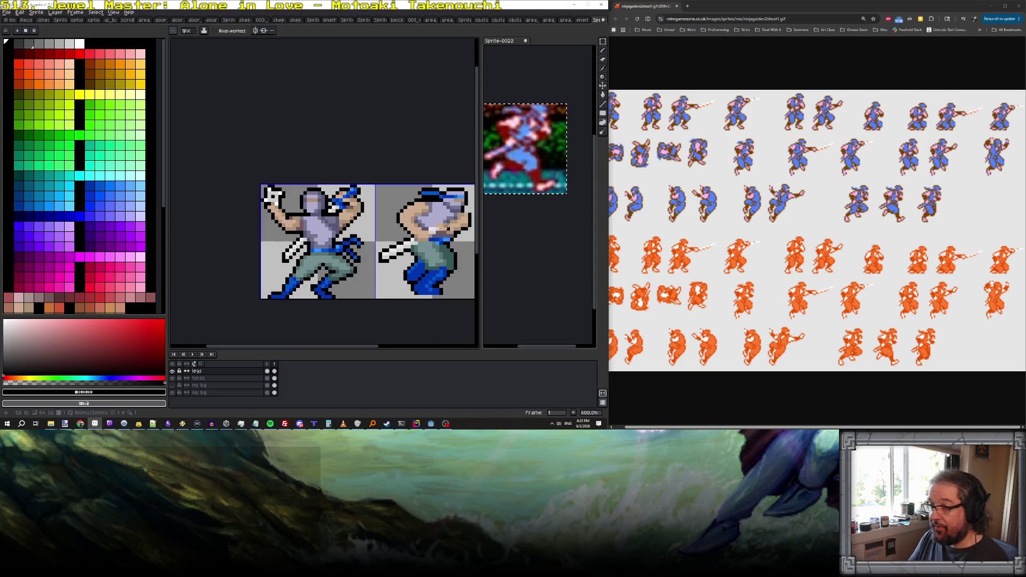
left_click_drag(451, 237, 405, 224)
key("Left")
key("Right")
key("Left")
key("Right")
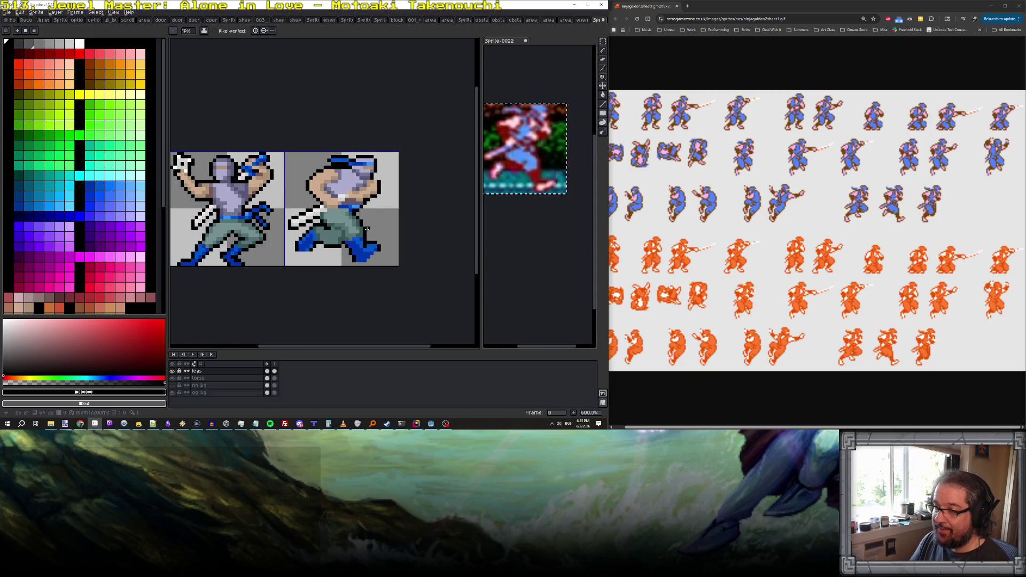
key("Left")
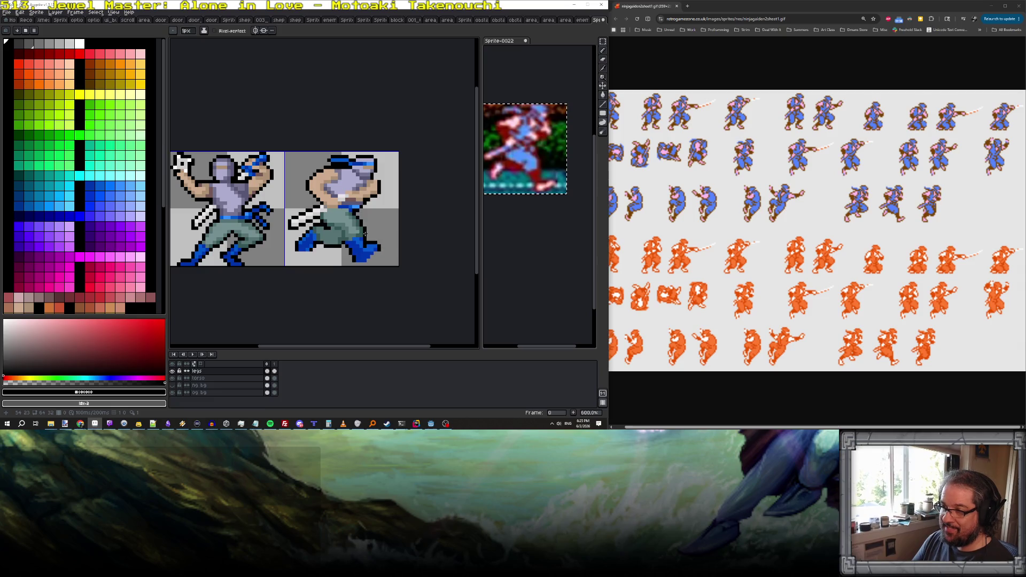
Go to the second leg frame, eyedrop the boot blue, then enlarge the burger photo.
key("Right")
scroll(364, 233, "up", 4)
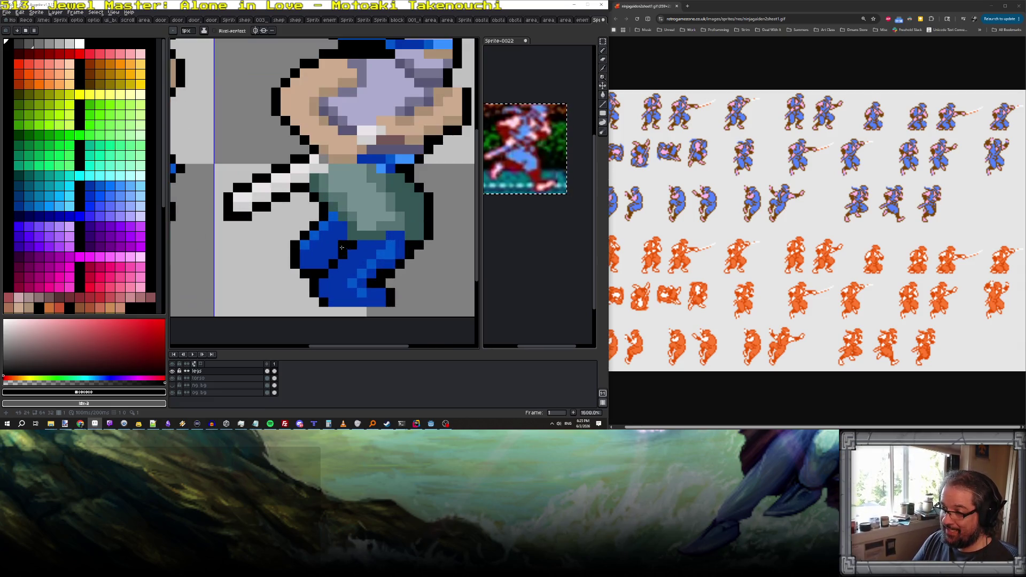
left_click(375, 263, "alt")
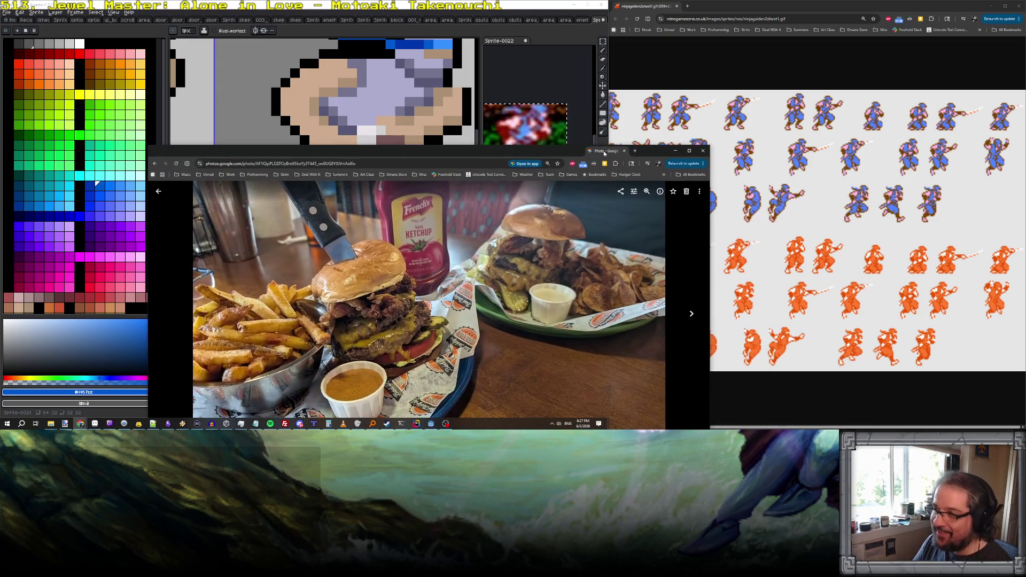
double_click(603, 151)
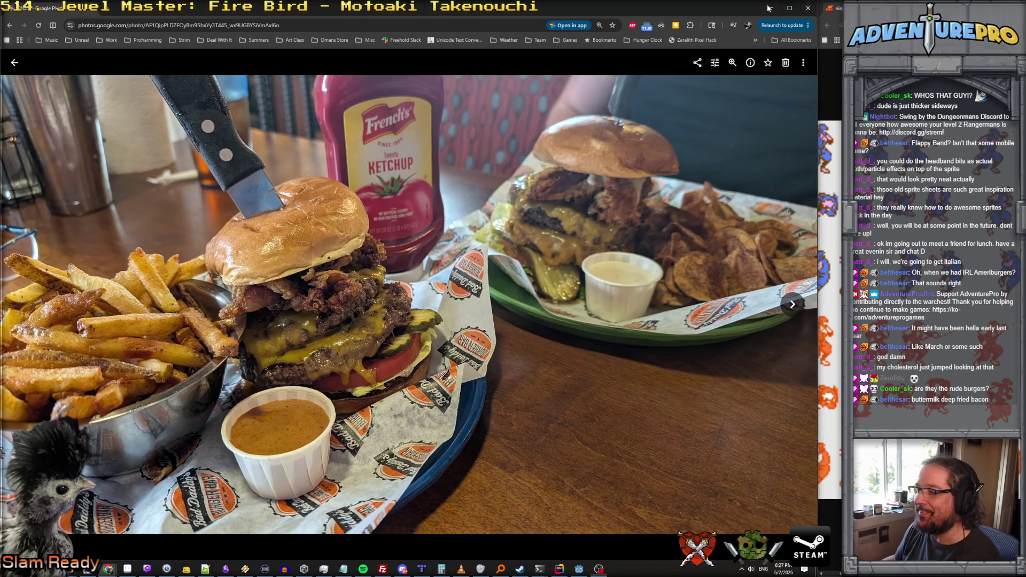
Minimize the burger photo window to return to the ninja sprite.
left_click(768, 8)
Compare the right ninja's two leg frames, eyedropping the dark pants teal.
scroll(583, 241, "down", 3)
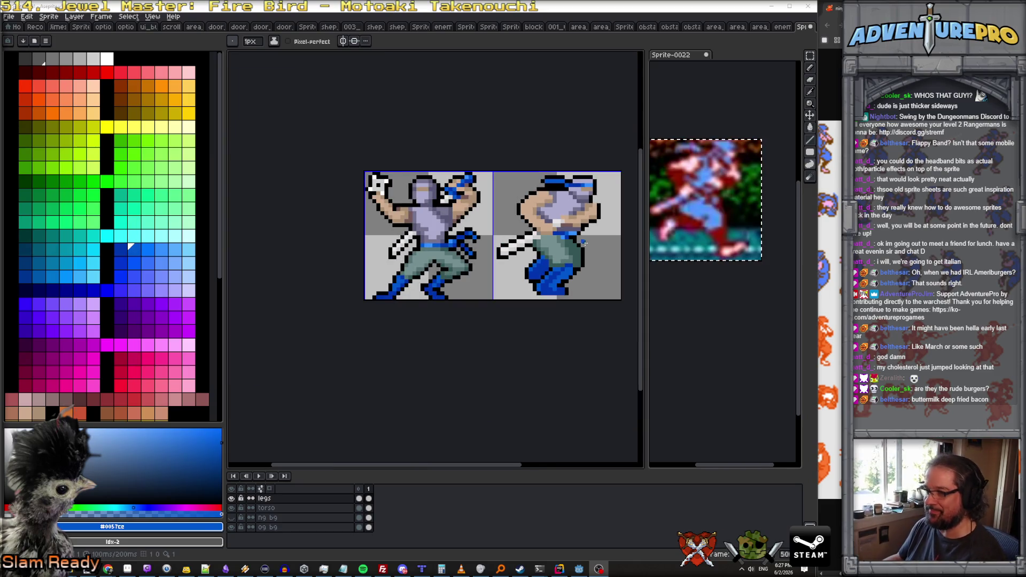
scroll(585, 251, "up", 3)
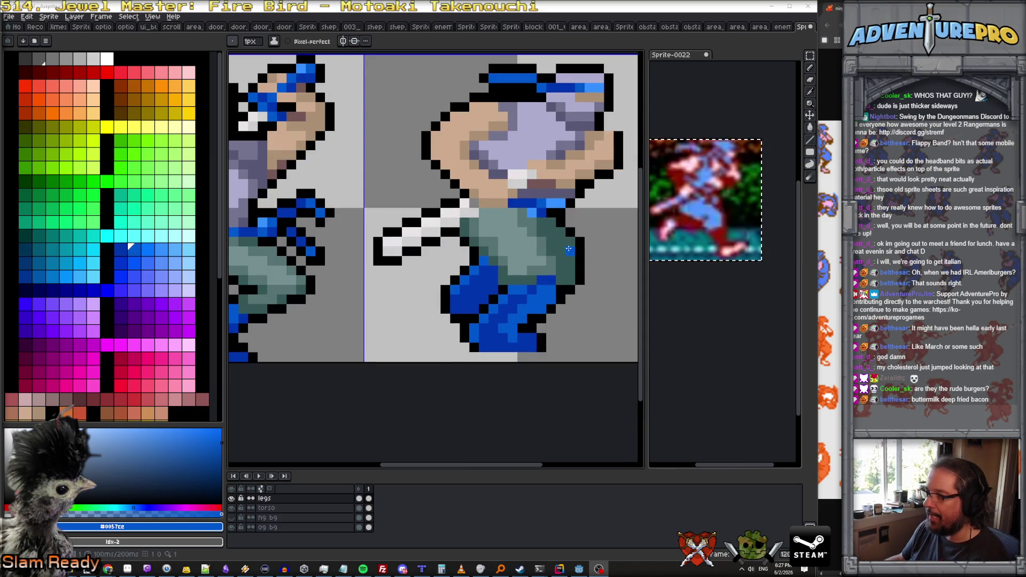
scroll(558, 258, "down", 3)
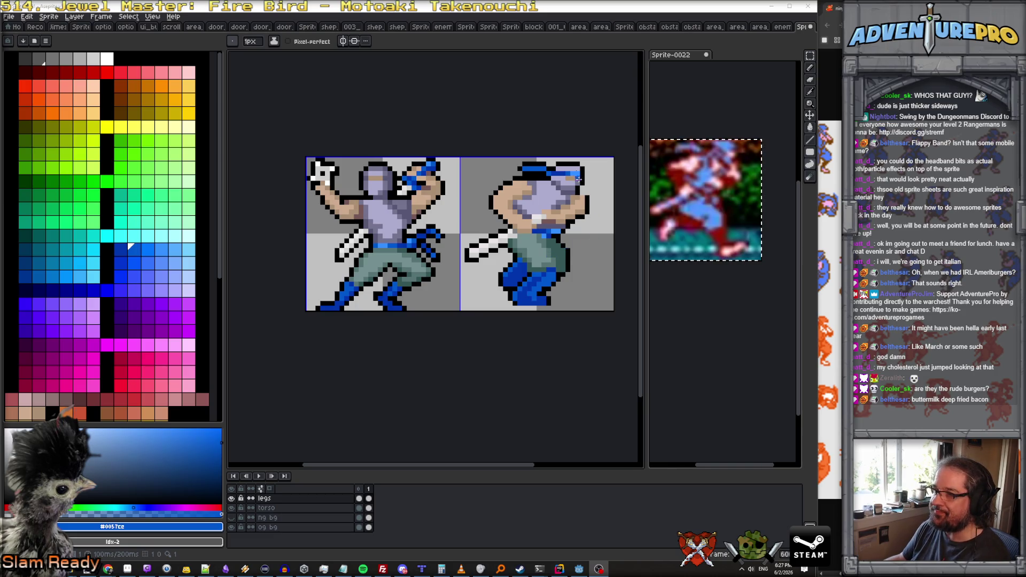
key("Left")
key("Left")
key("Left")
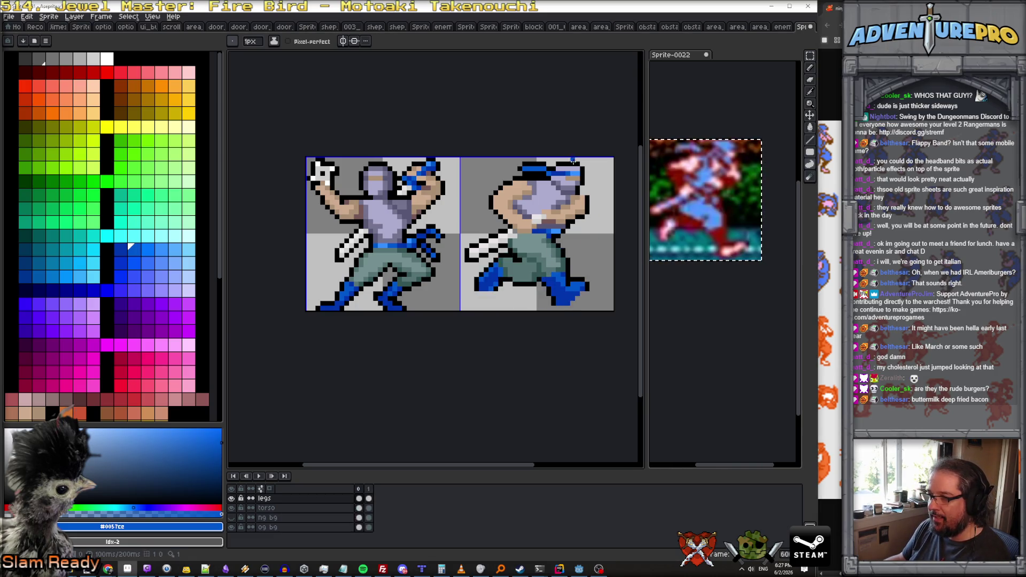
key("Left")
scroll(571, 228, "up", 1)
key("Left")
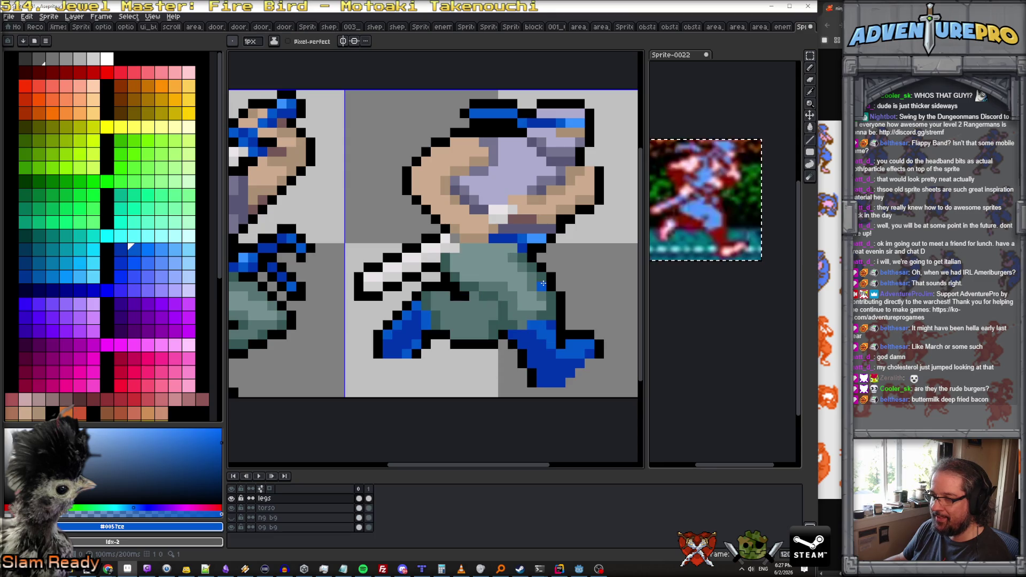
left_click(479, 314, "alt")
key("Right")
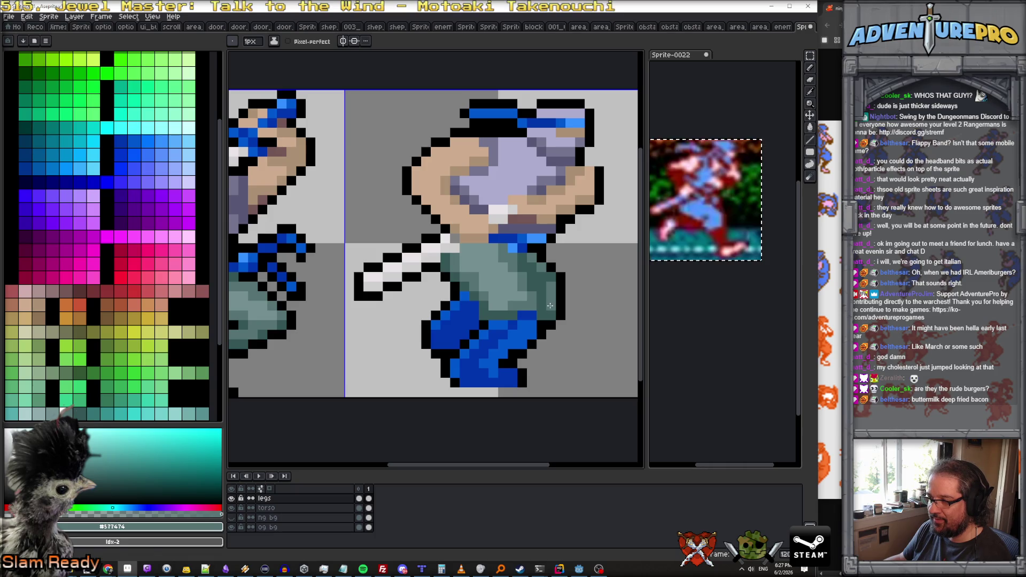
scroll(550, 305, "down", 3)
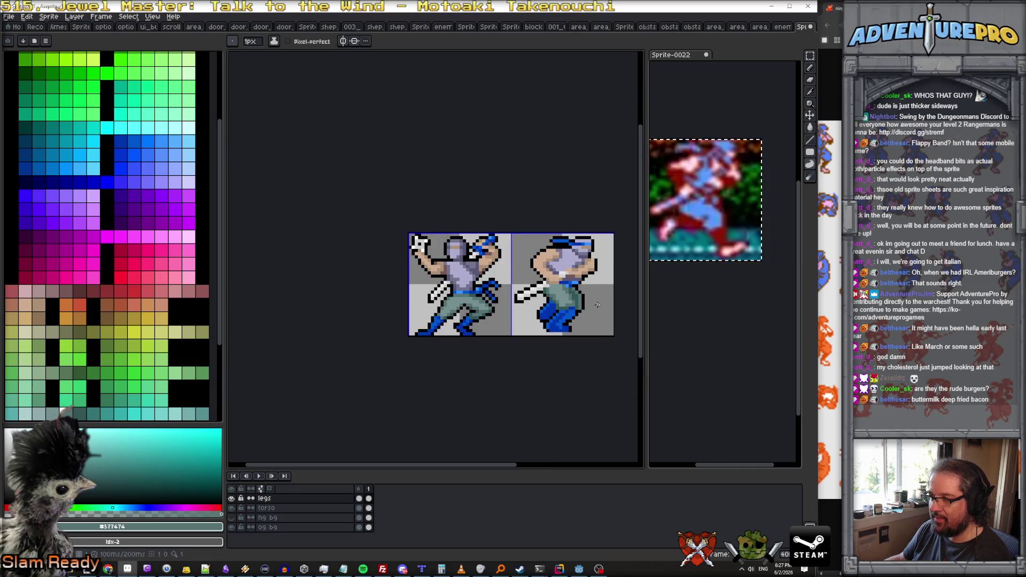
key("Left")
key("Right")
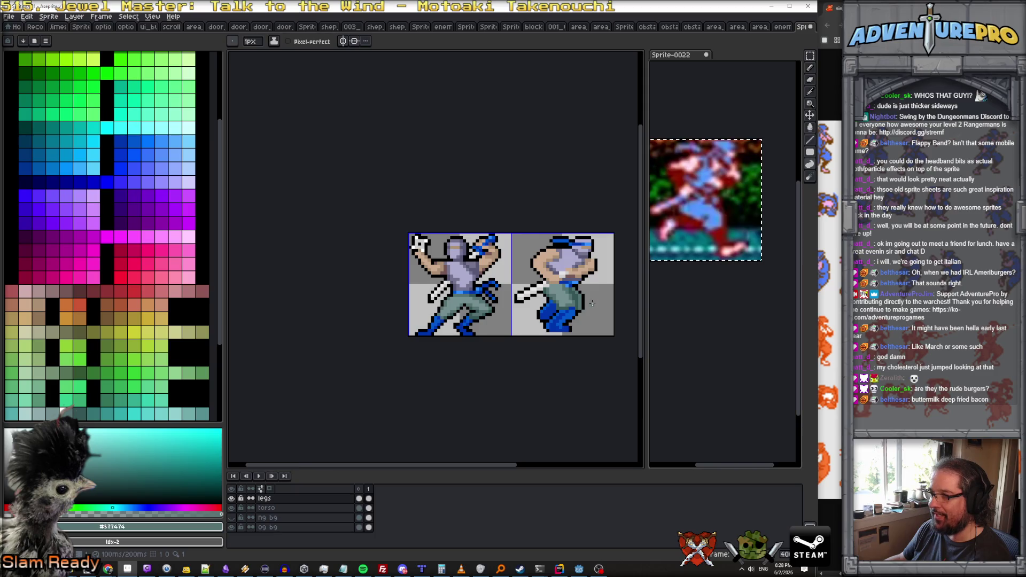
scroll(592, 303, "up", 3)
Briefly switch to the Move tool, return to the Pencil, and pick black as the colour.
key("v")
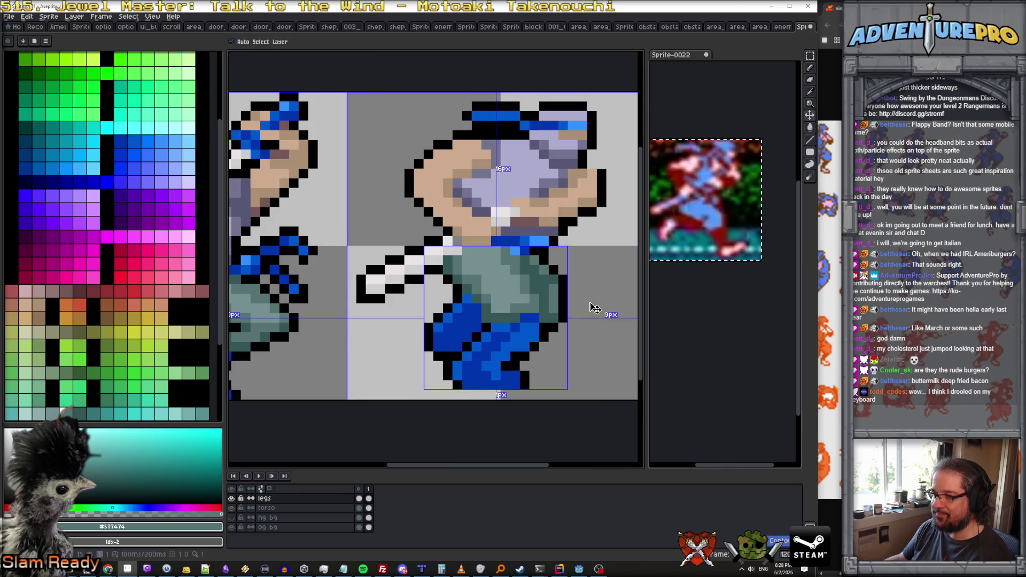
key("b")
scroll(587, 297, "down", 3)
scroll(587, 297, "down", 1)
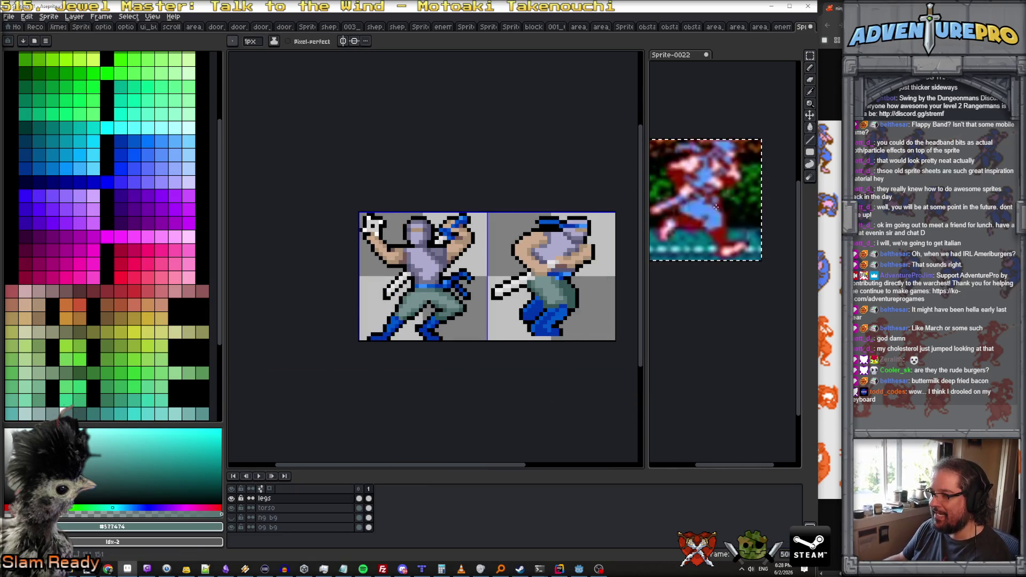
scroll(572, 325, "up", 1)
scroll(572, 325, "down", 1)
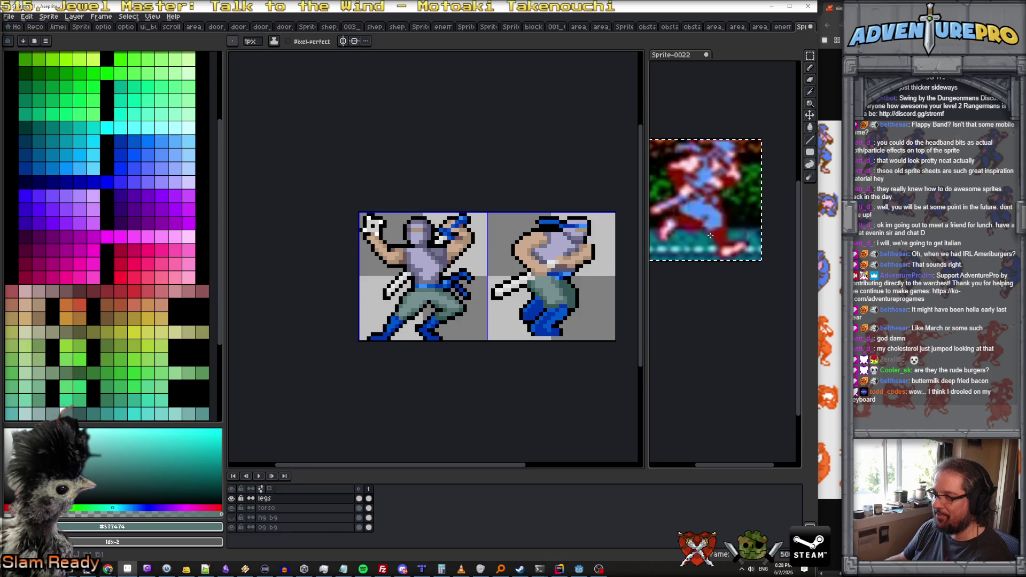
scroll(516, 323, "up", 2)
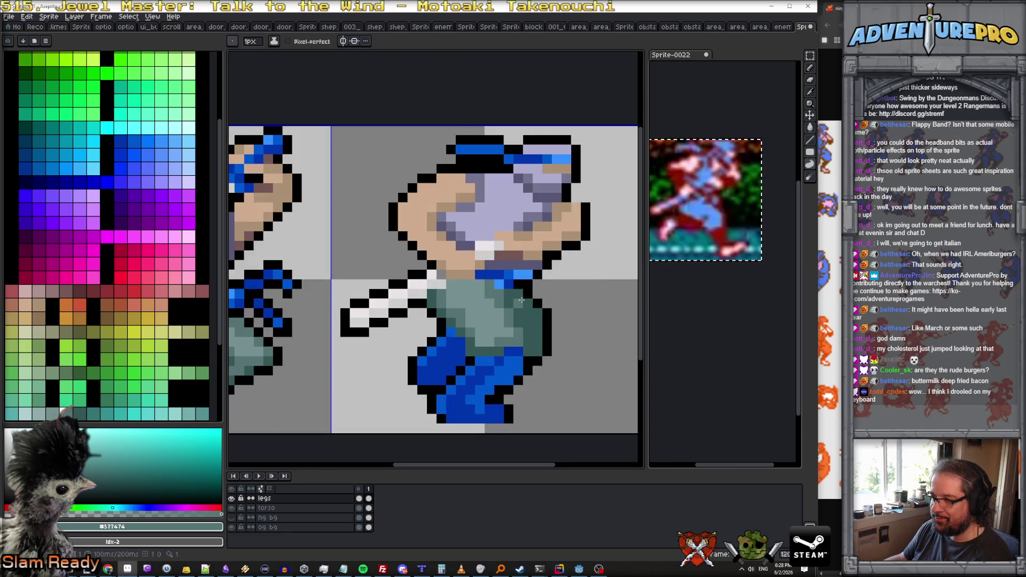
scroll(564, 313, "down", 3)
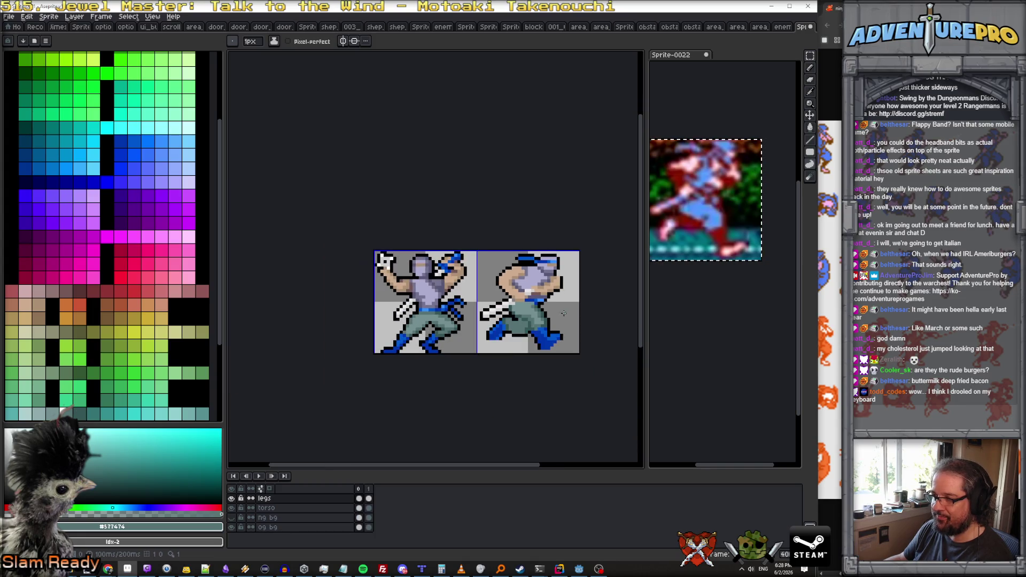
scroll(536, 308, "up", 2)
left_click(537, 302, "alt")
Outline the right edge of the pants in black, then switch to the Eraser.
left_click_drag(536, 304, 551, 324)
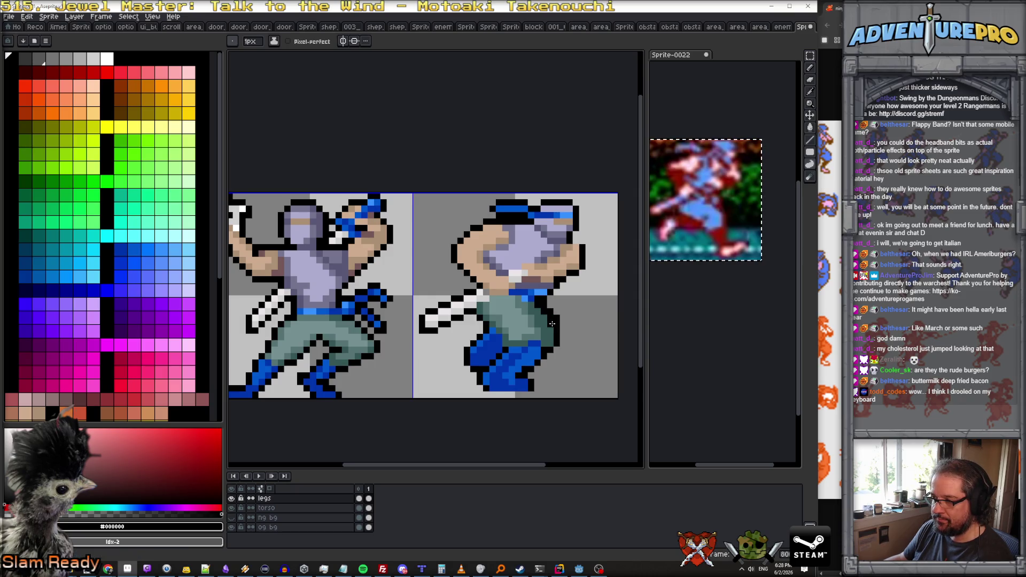
key("e")
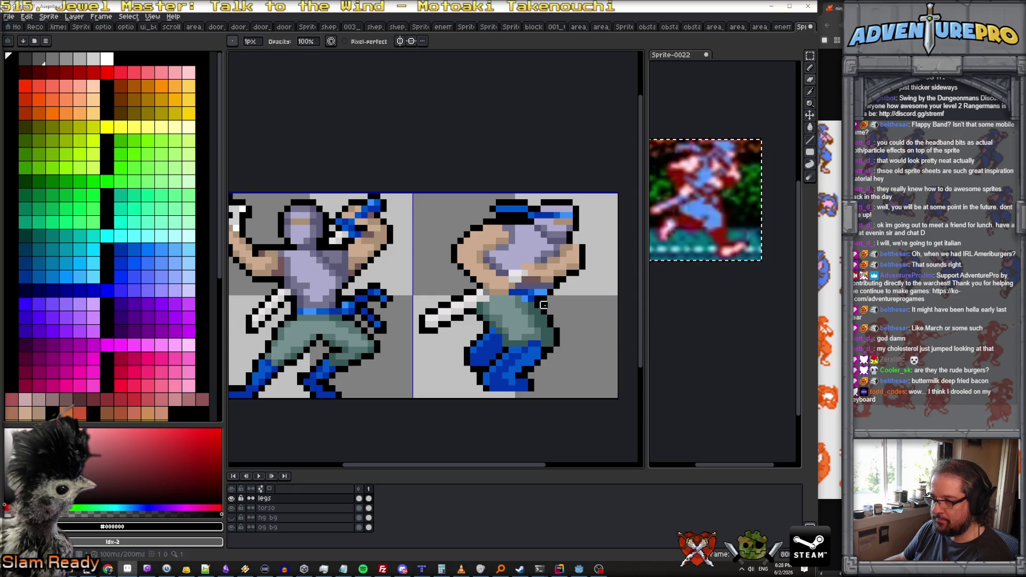
scroll(544, 303, "down", 2)
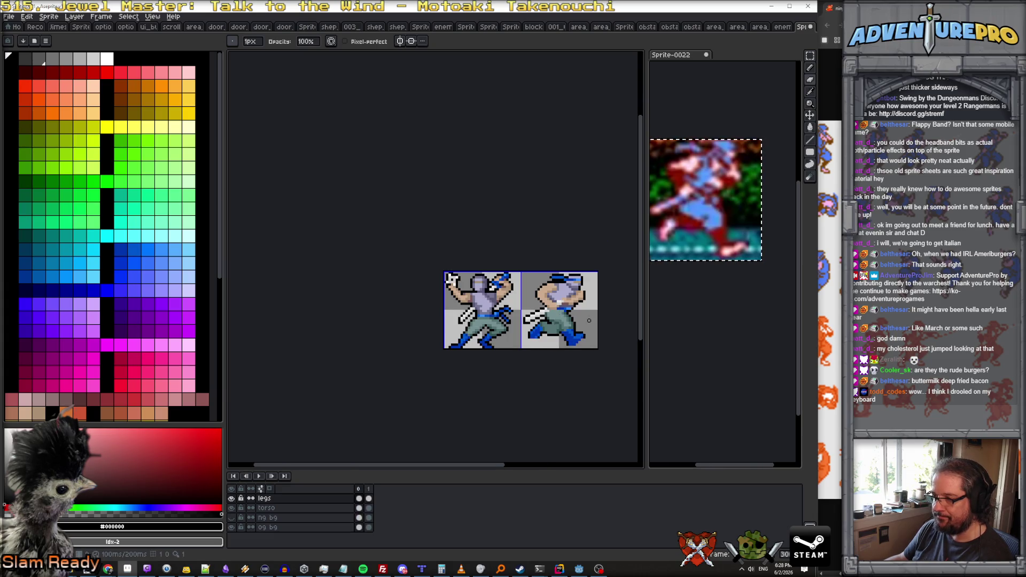
scroll(589, 320, "up", 2)
scroll(560, 325, "up", 2)
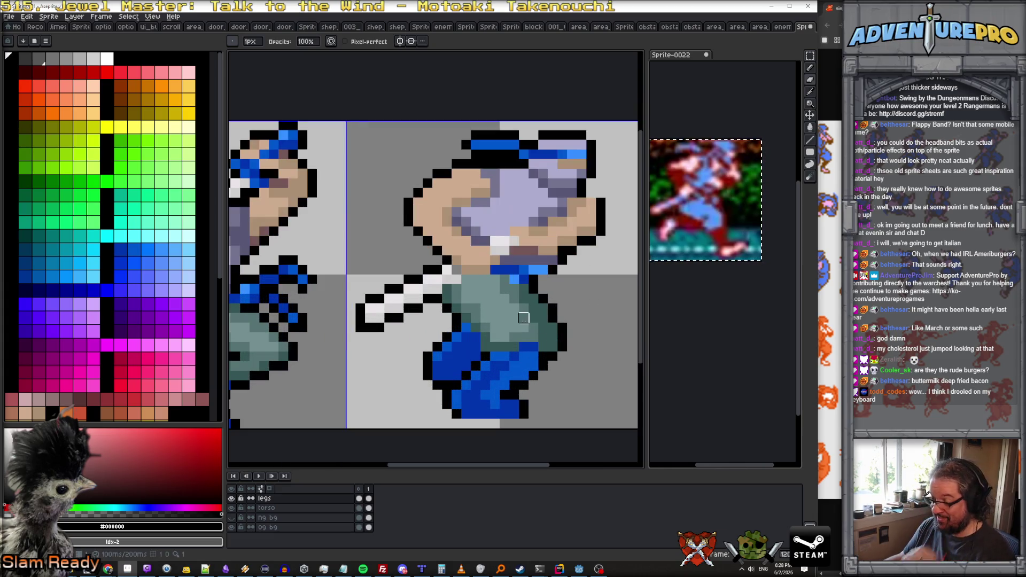
Sample the darker and lighter pants teals from the sprite, then pick black from the palette.
left_click(525, 301, "alt")
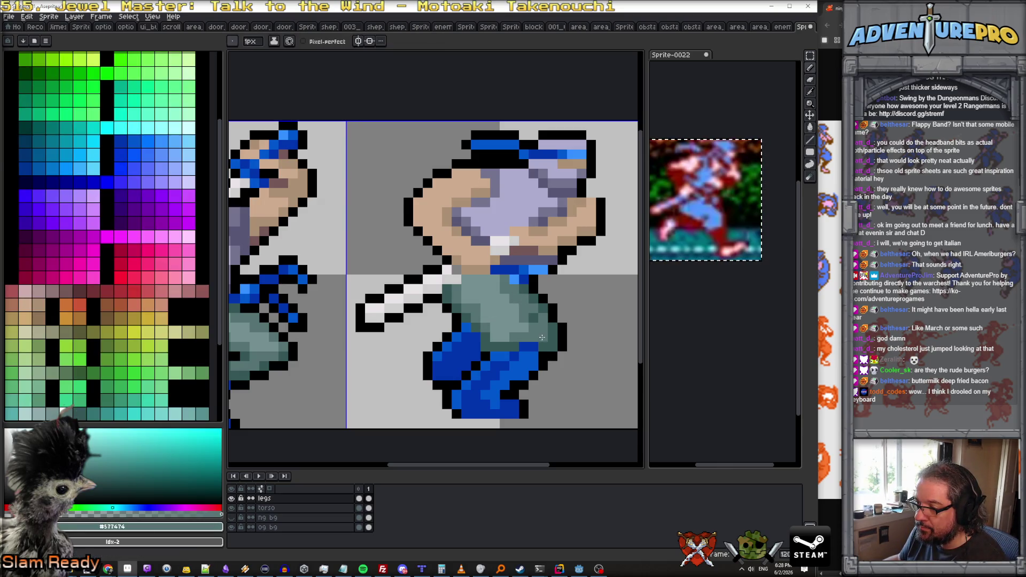
left_click(526, 317, "alt")
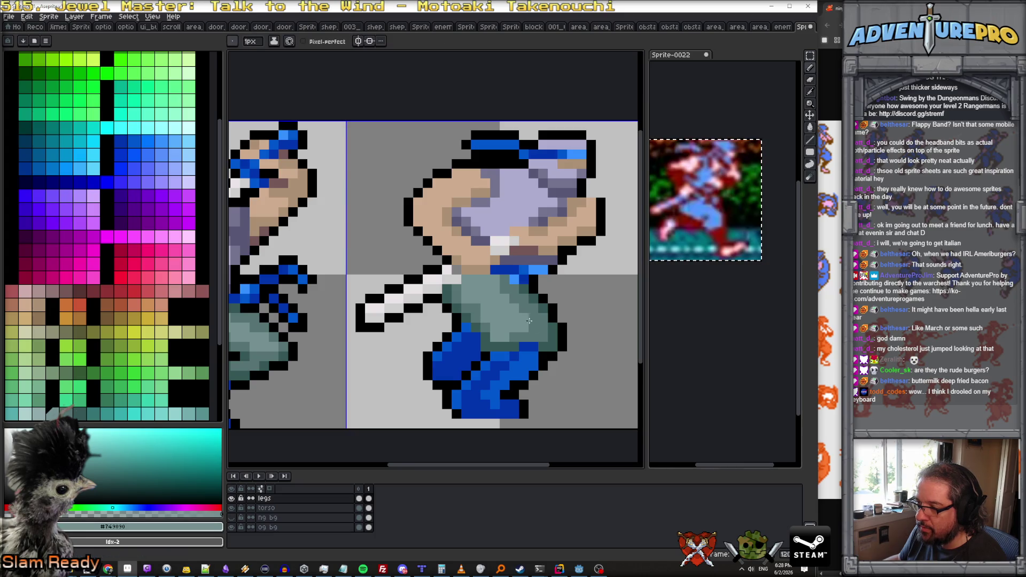
left_click(534, 337, "alt")
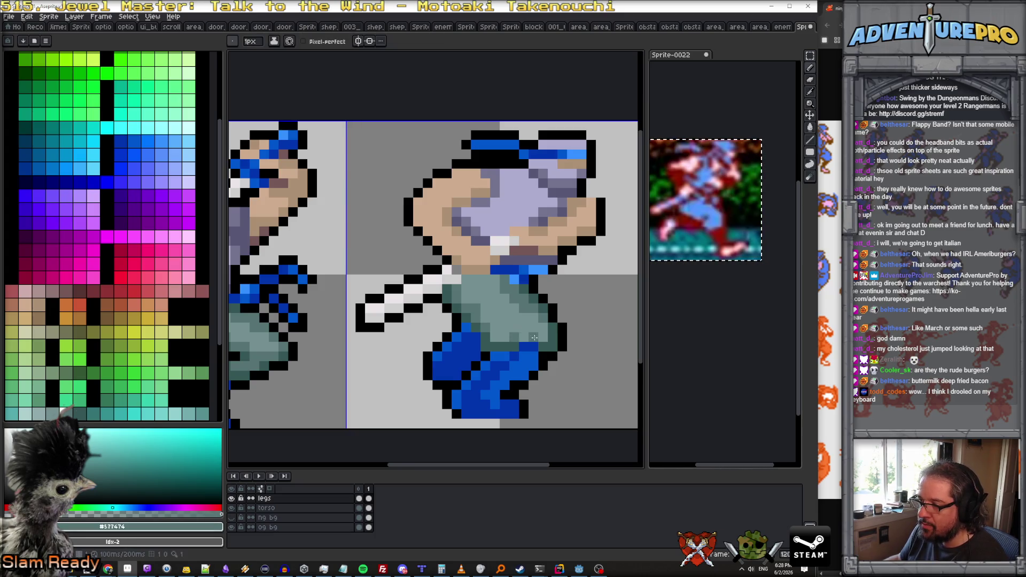
left_click(540, 338, "alt")
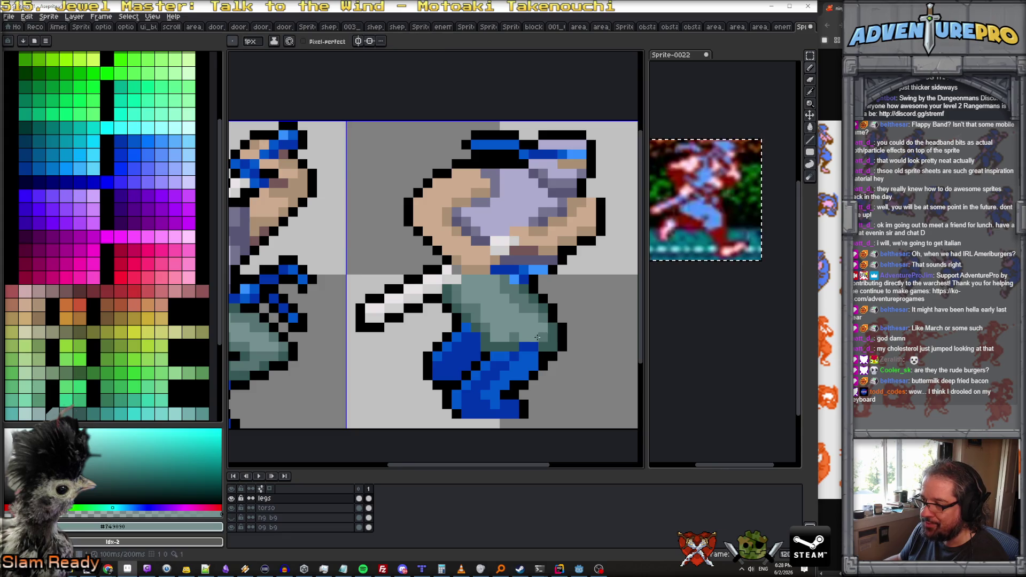
left_click(542, 327, "alt")
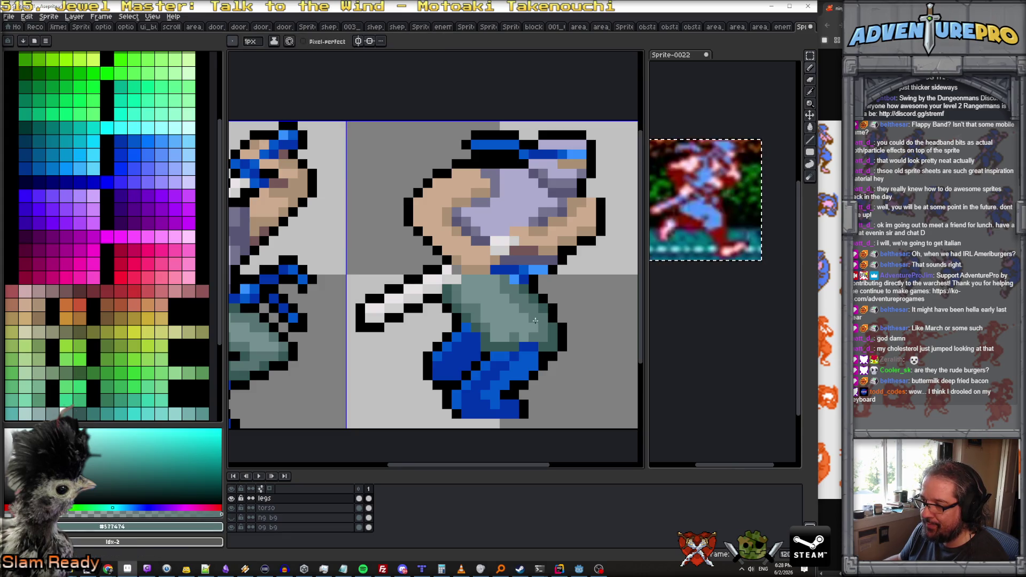
scroll(523, 339, "down", 6)
scroll(579, 348, "up", 3)
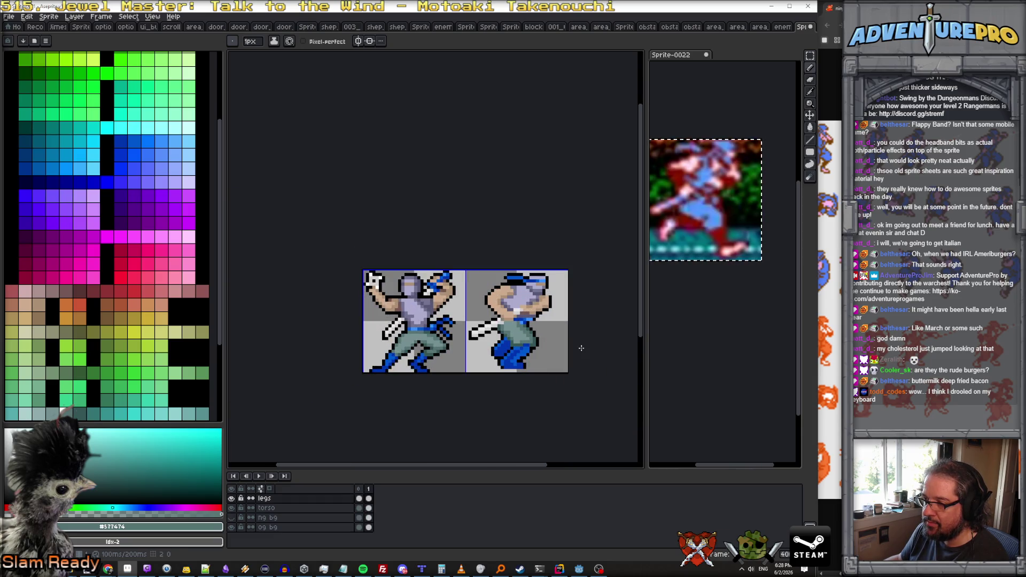
scroll(567, 350, "up", 2)
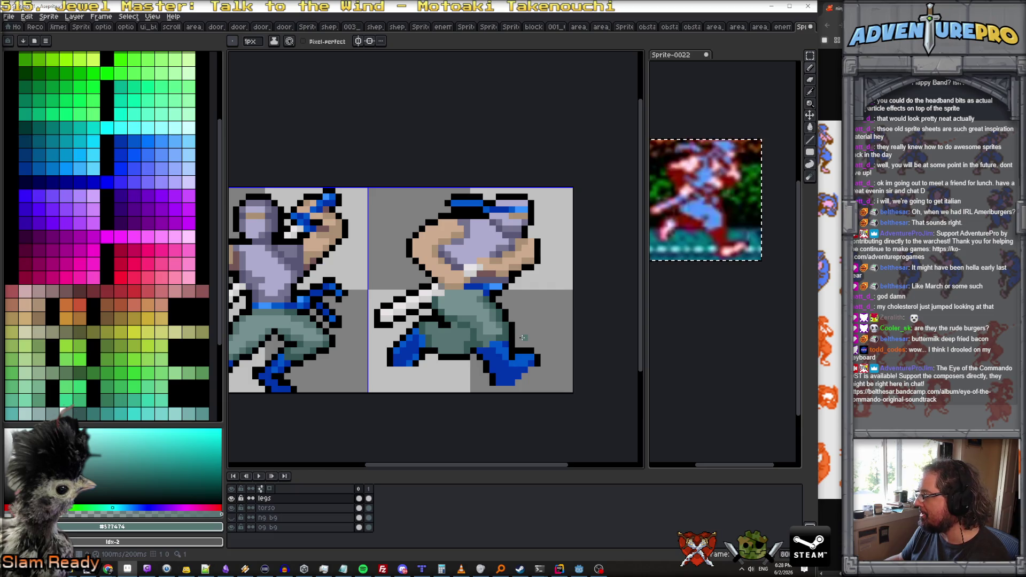
scroll(517, 332, "up", 1)
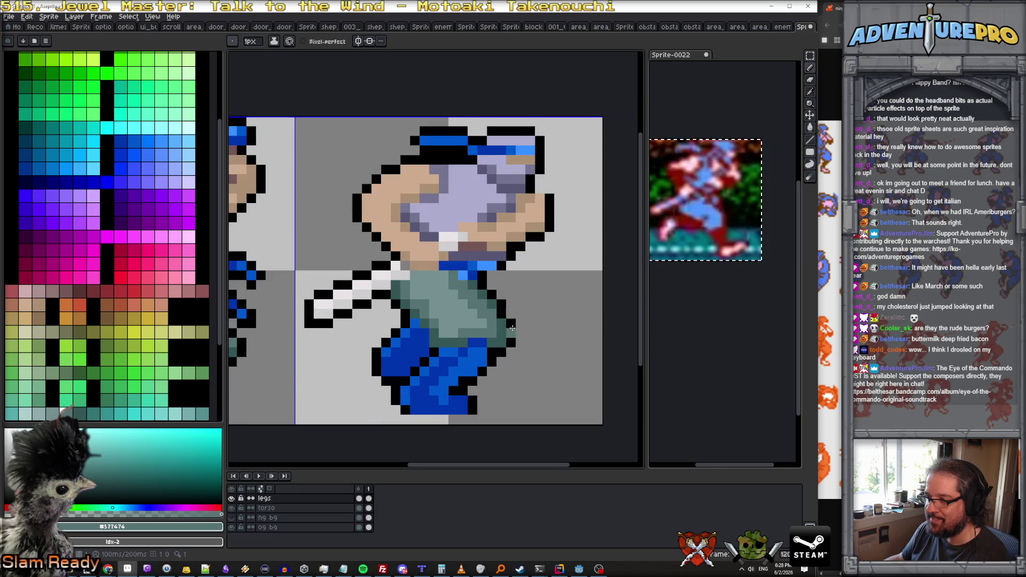
left_click(511, 328, "alt")
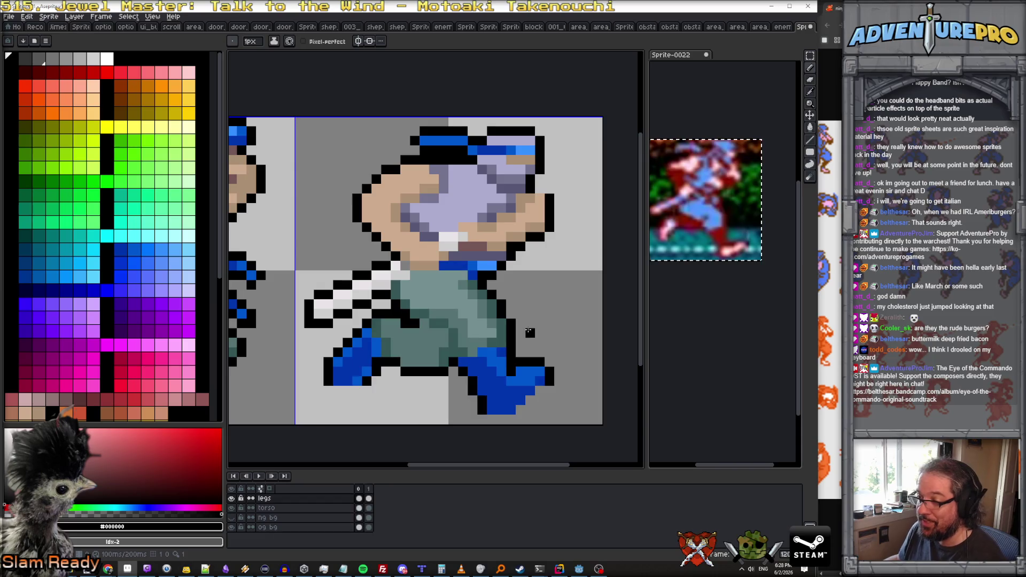
Add black outline pixels along the torso's right edge, erase strays, and sample the grey-teal shirt.
scroll(527, 332, "down", 2)
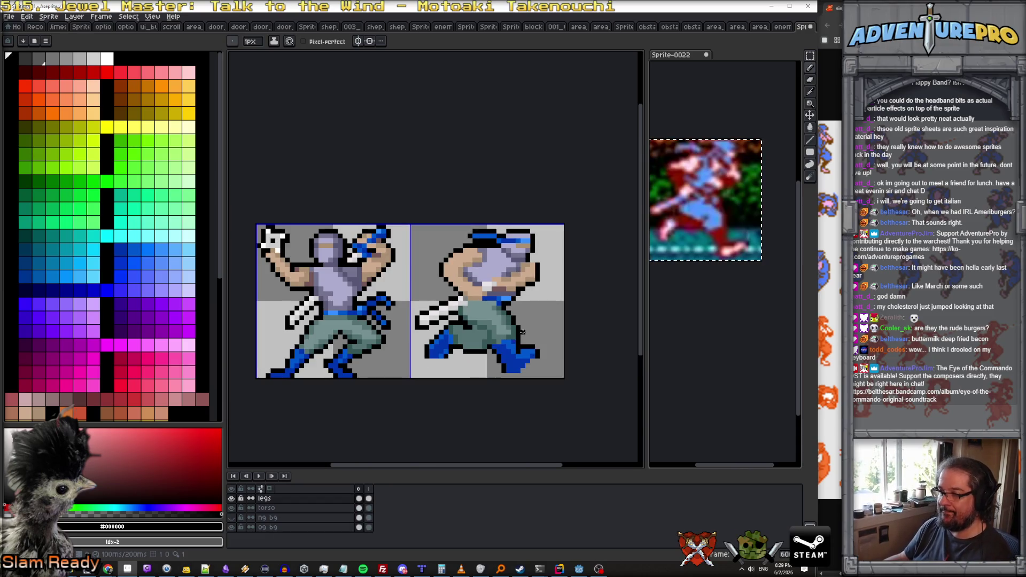
scroll(505, 323, "up", 2)
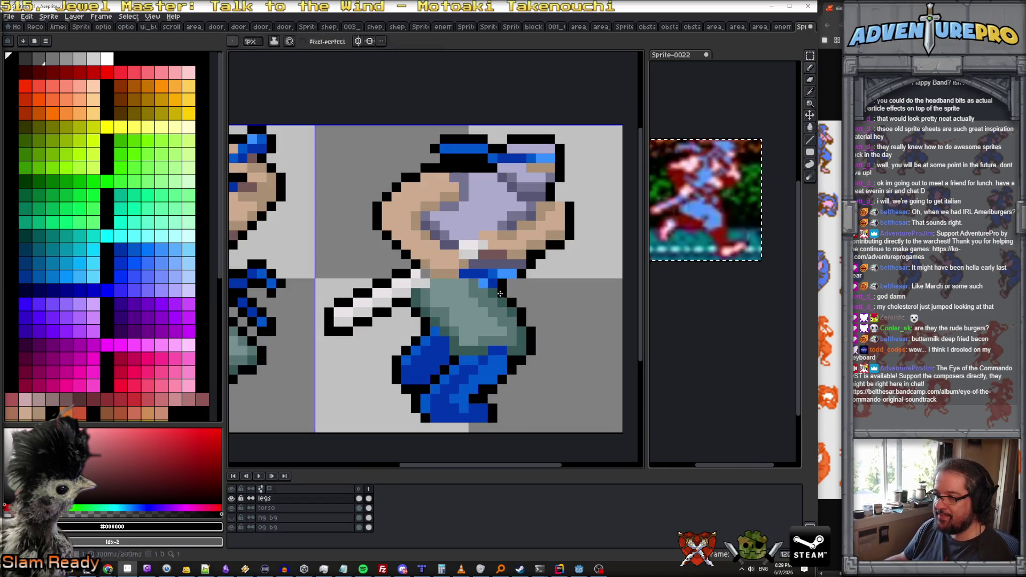
mouse_move(502, 298)
left_mouse_down()
mouse_move(521, 353)
mouse_move(531, 350)
mouse_move(521, 311)
left_mouse_up()
key("e")
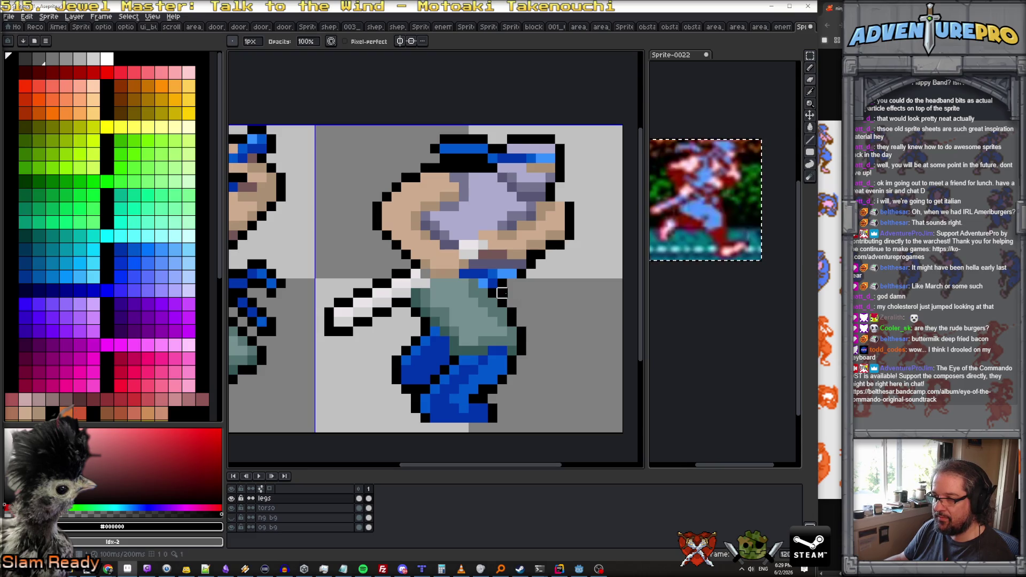
scroll(502, 293, "down", 4)
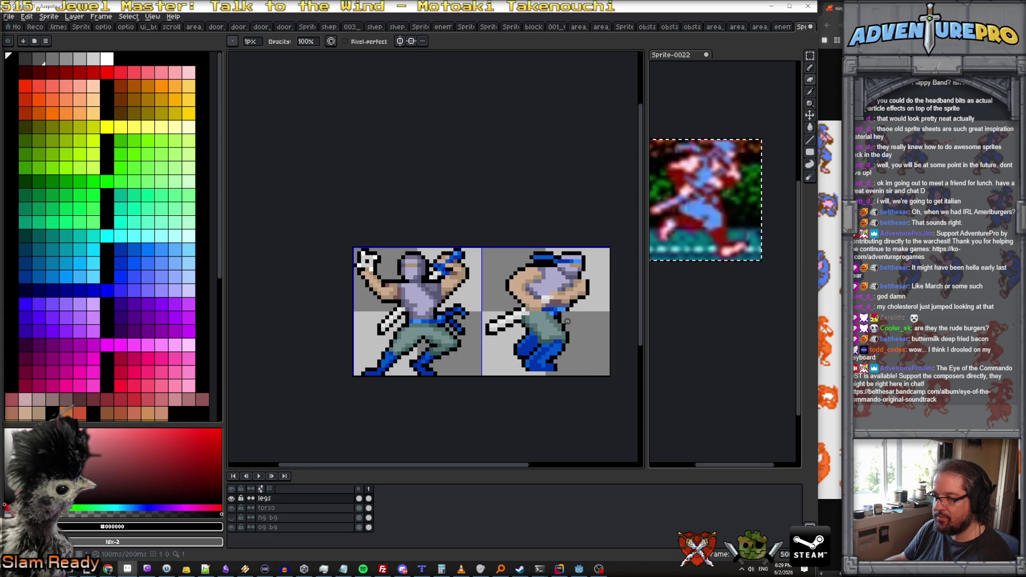
scroll(567, 321, "up", 2)
left_click(537, 319, "alt")
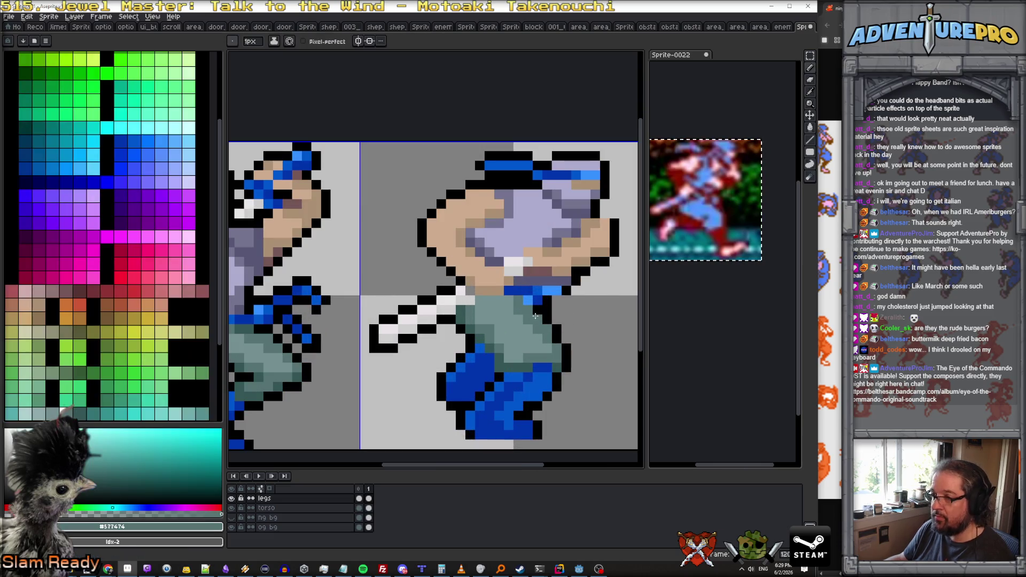
Play and stop the animation, then add a new frame with Alt+N.
scroll(594, 328, "down", 3)
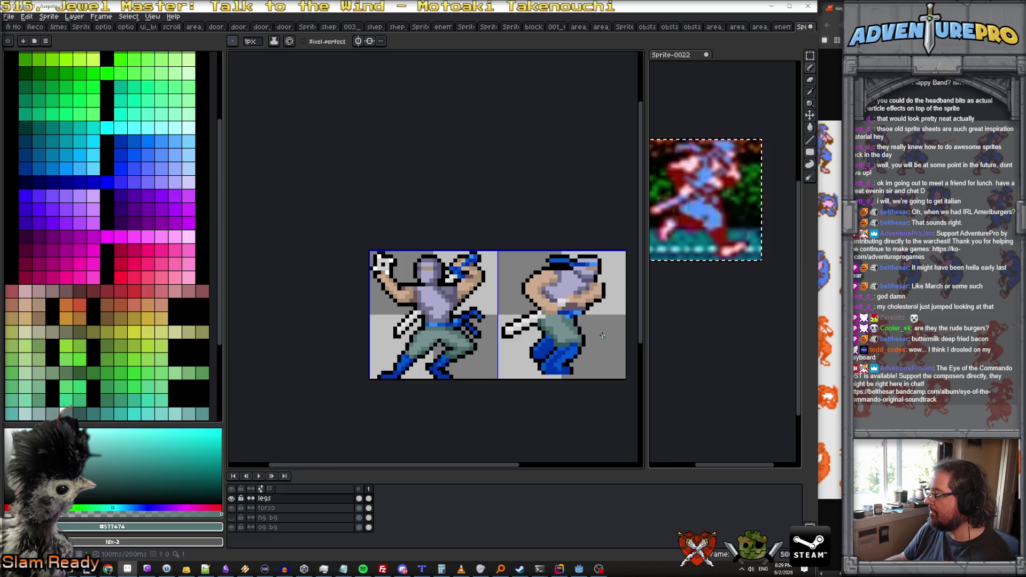
scroll(602, 336, "up", 1)
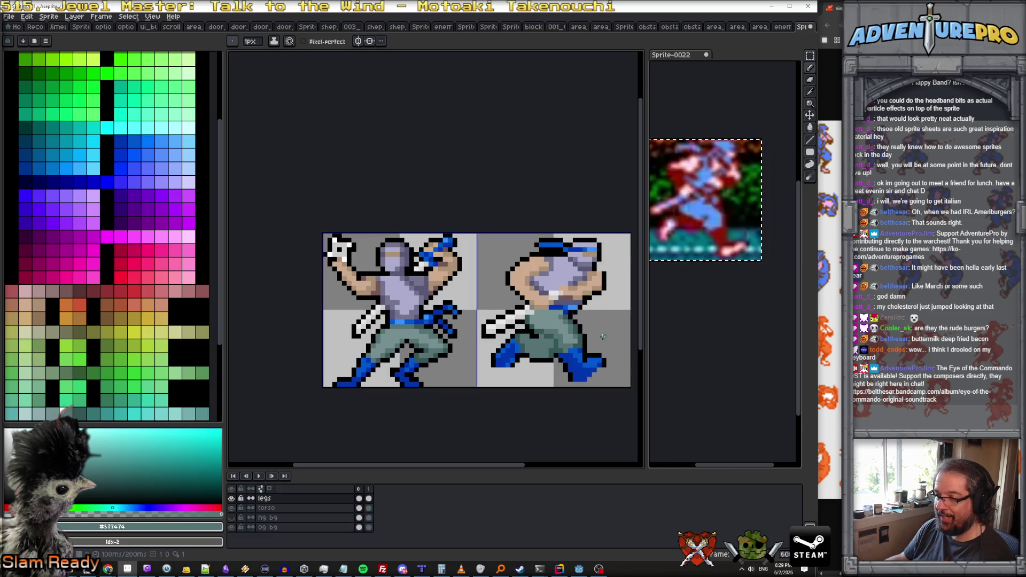
left_click(259, 477)
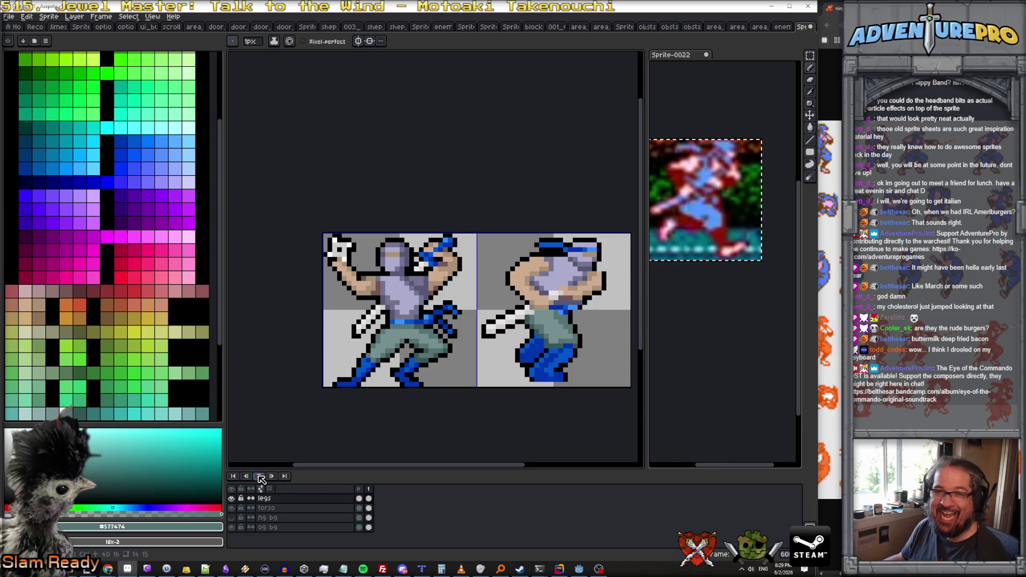
left_click(260, 477)
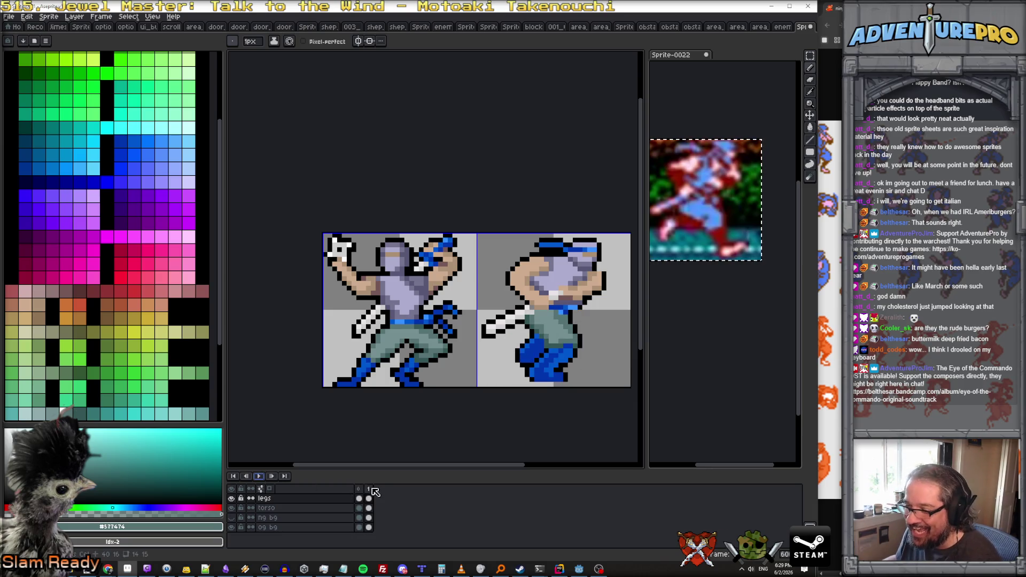
key("alt+n")
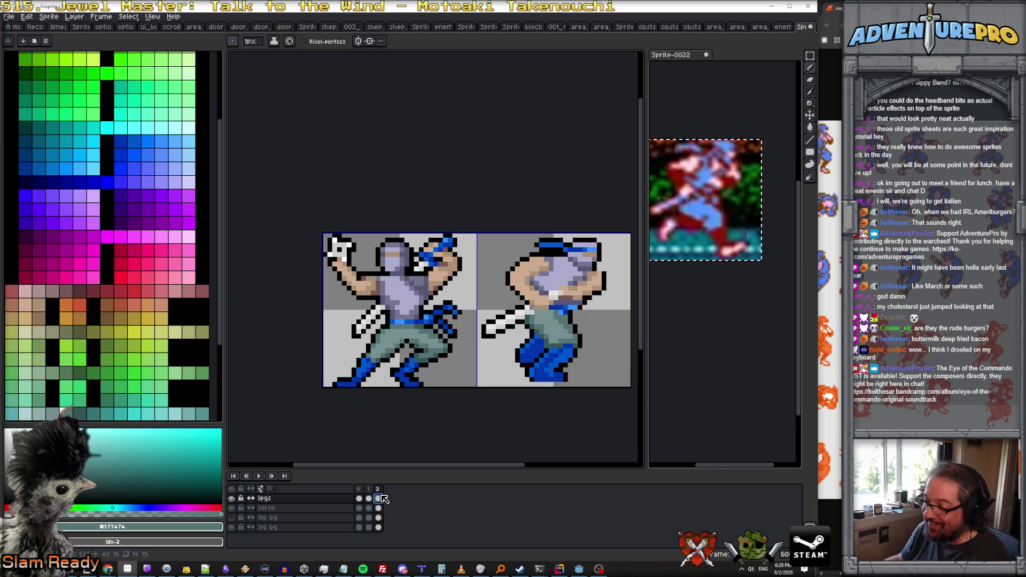
Clear the legs from the new frame and paste the copied image into Sprite-0022.
key("Delete")
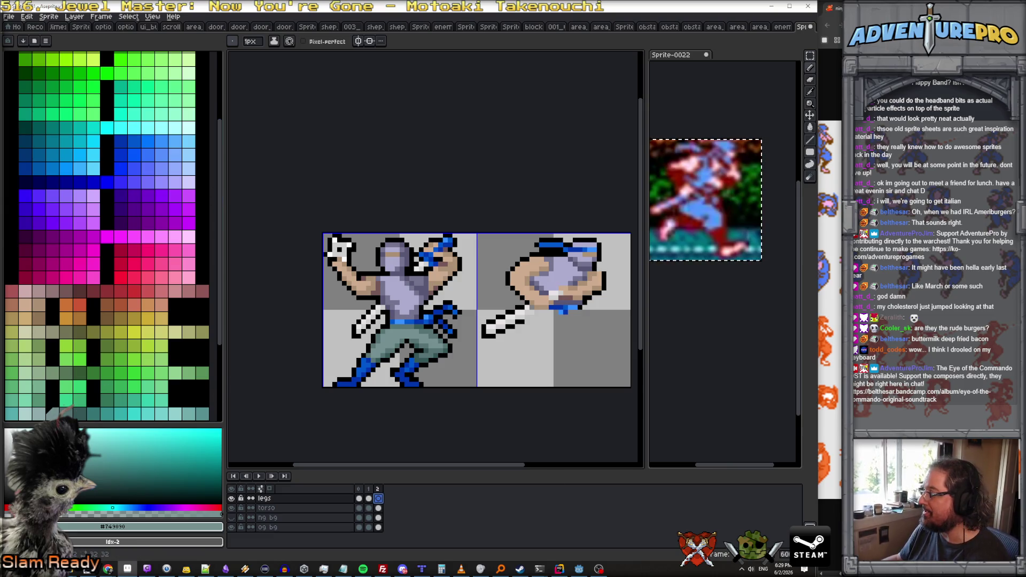
left_click(704, 119)
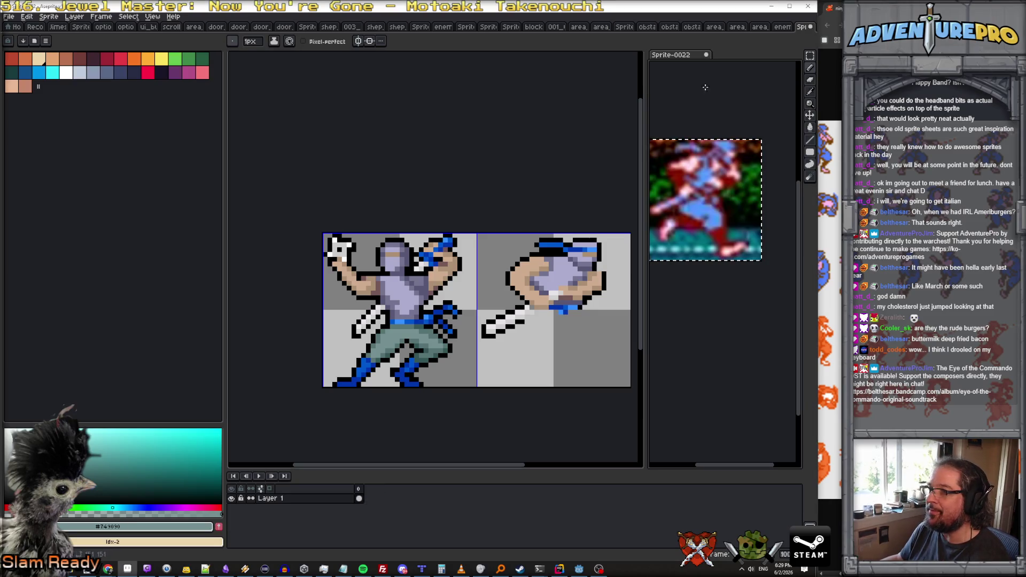
left_click(26, 16)
left_click(38, 80)
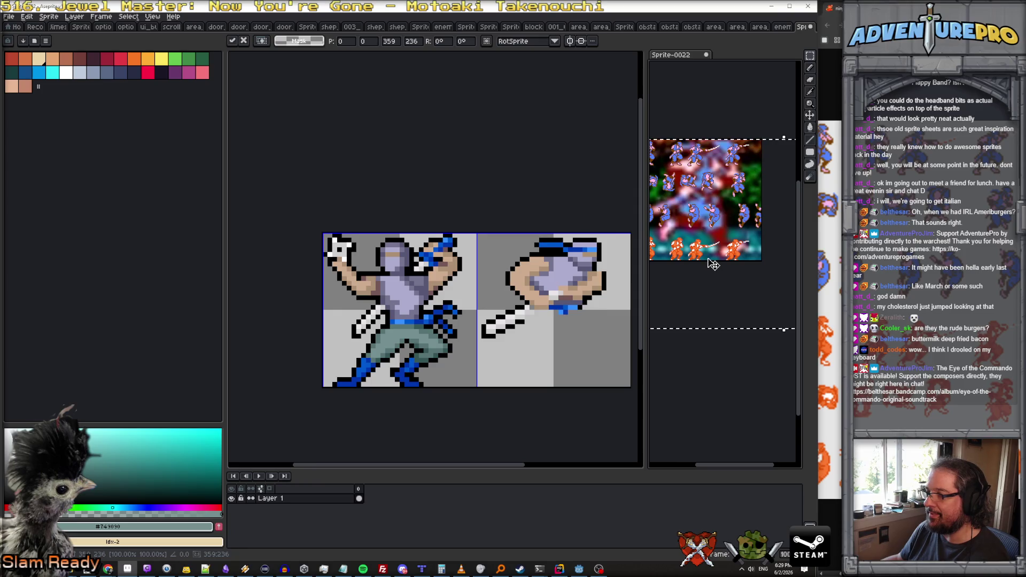
key("Return")
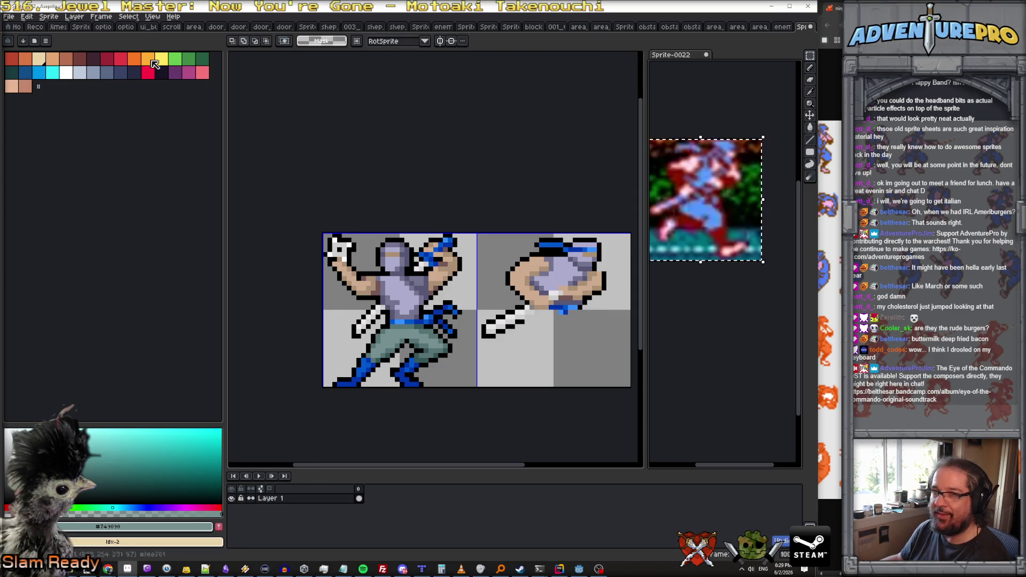
Paste the ninja sprite sheet onto a new layer in Sprite-0022 and position it beside the sprite.
left_click(74, 16)
mouse_move(99, 68)
left_click(176, 67)
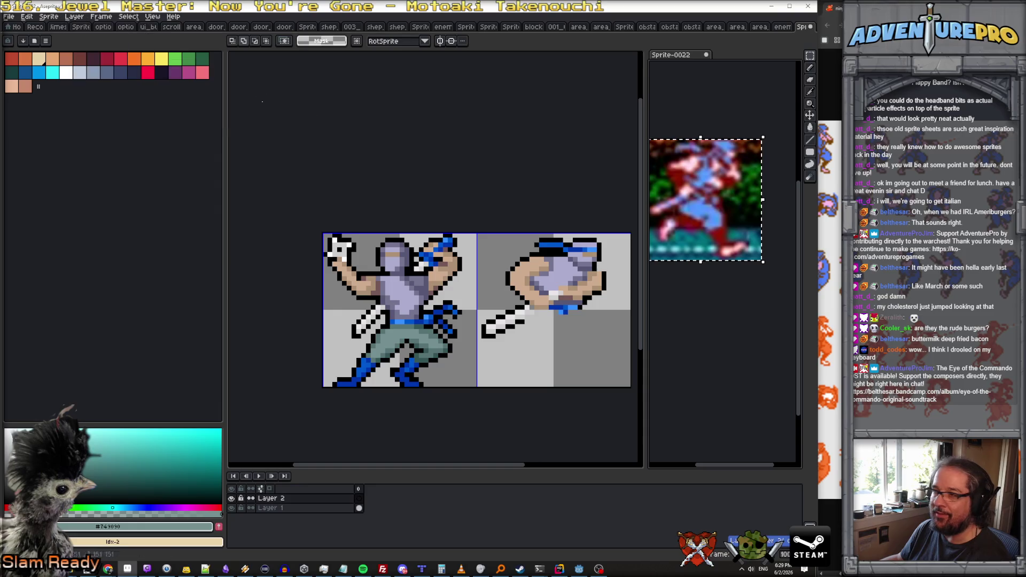
key("ctrl+v")
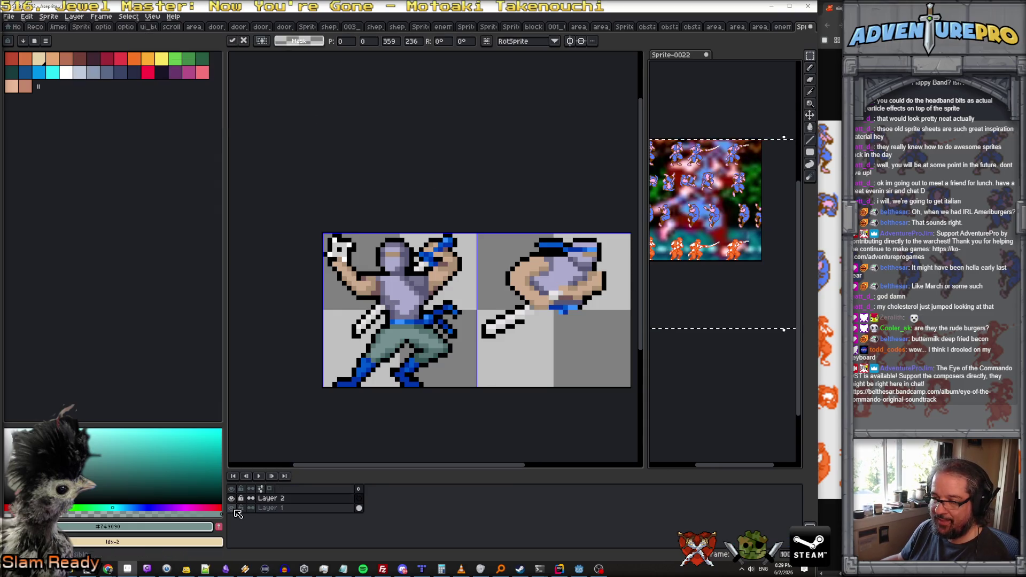
left_click_drag(697, 233, 588, 208)
scroll(743, 219, "up", 4)
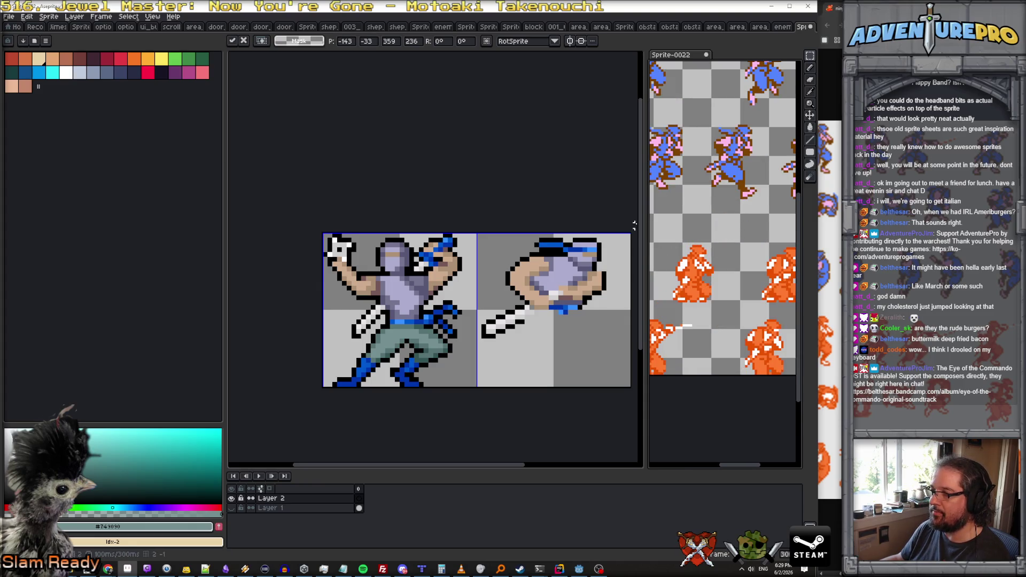
scroll(634, 224, "up", 1)
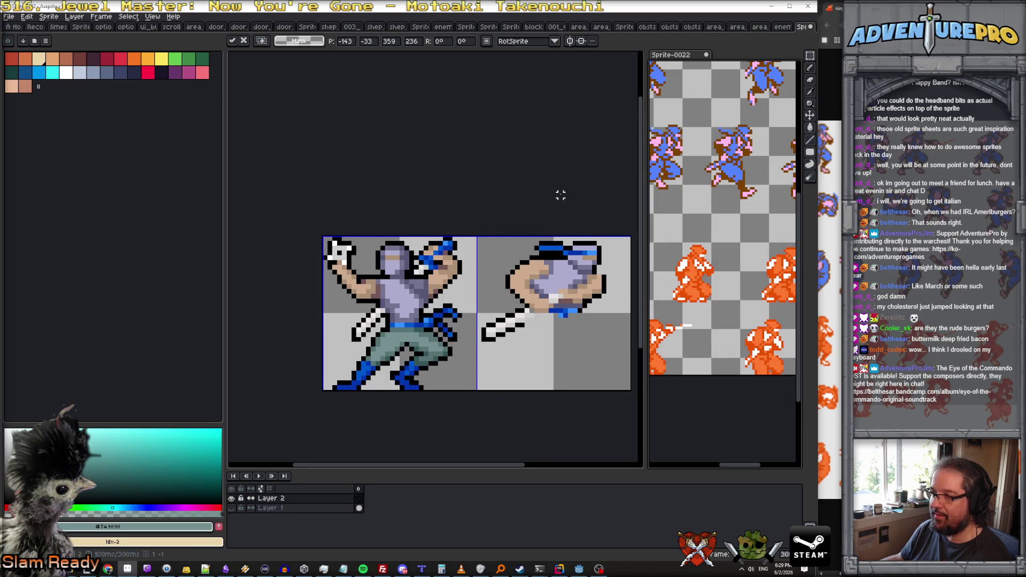
scroll(561, 195, "down", 1)
left_click_drag(646, 203, 565, 201)
mouse_move(467, 192)
left_mouse_down()
mouse_move(337, 151)
mouse_move(338, 123)
left_mouse_up()
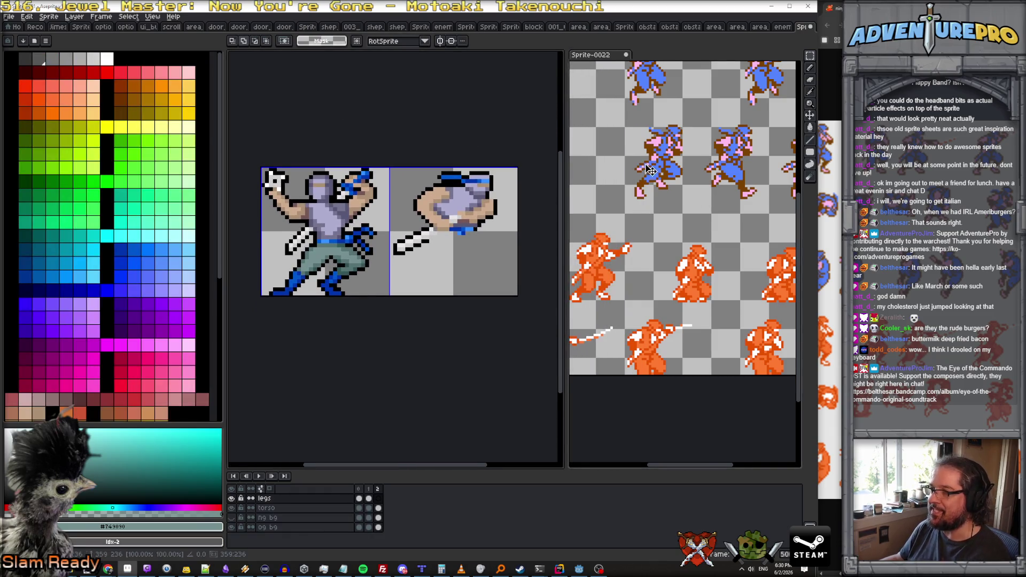
Switch to the Pencil and pick dark teal for the leg outlines on frame 2.
scroll(648, 169, "up", 2)
scroll(673, 198, "up", 2)
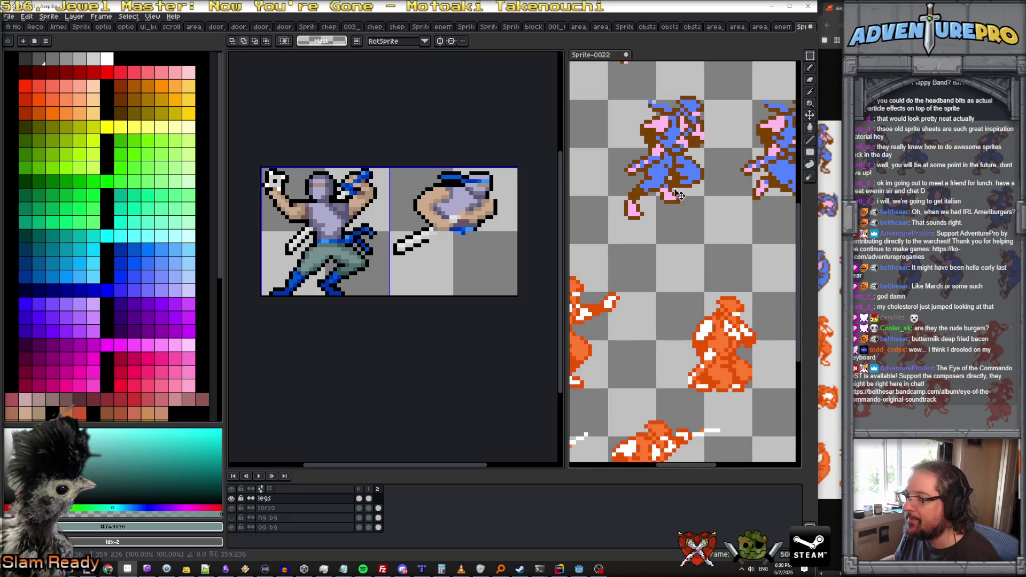
key("b")
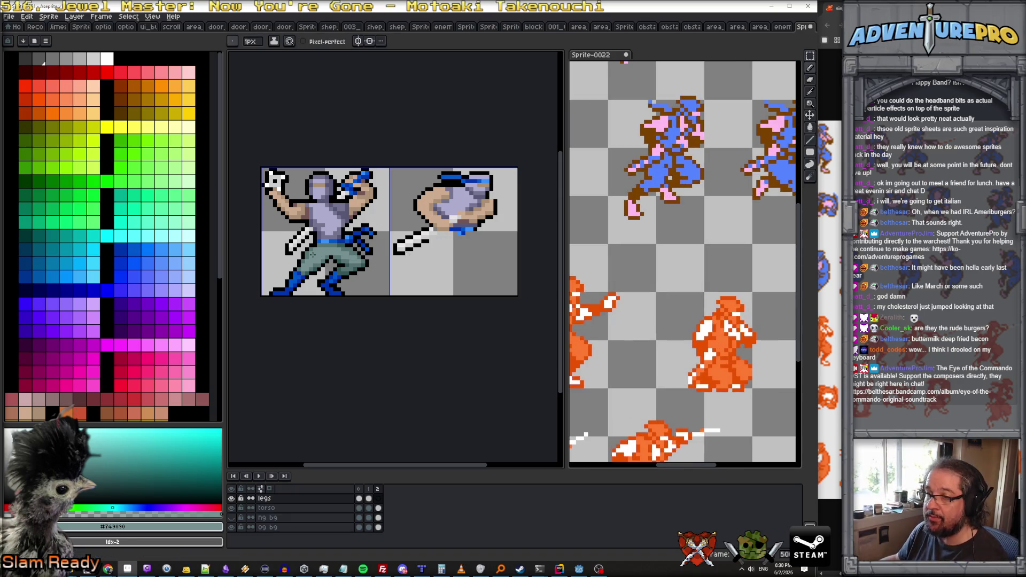
scroll(464, 260, "up", 1)
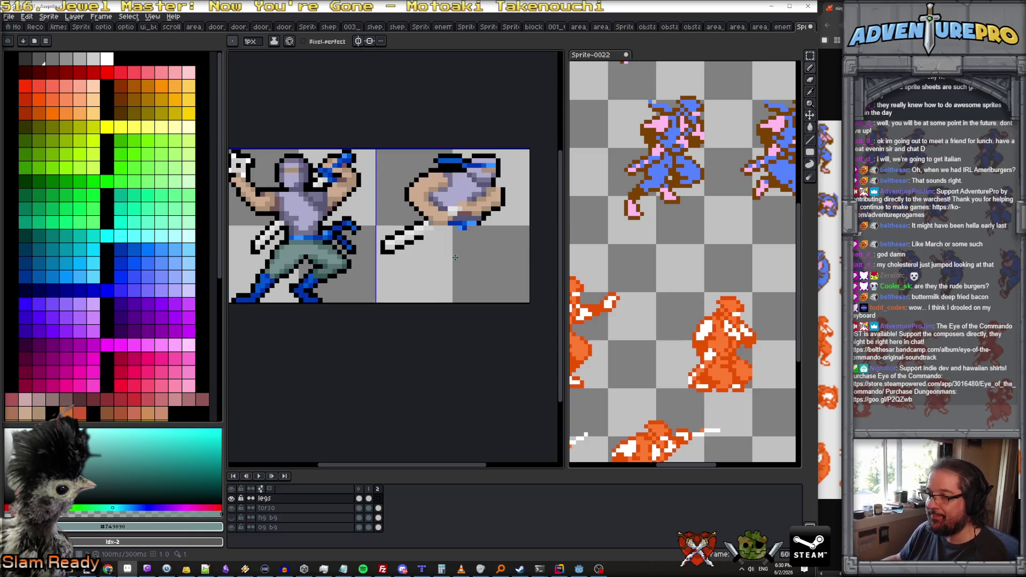
left_click(289, 267, "alt")
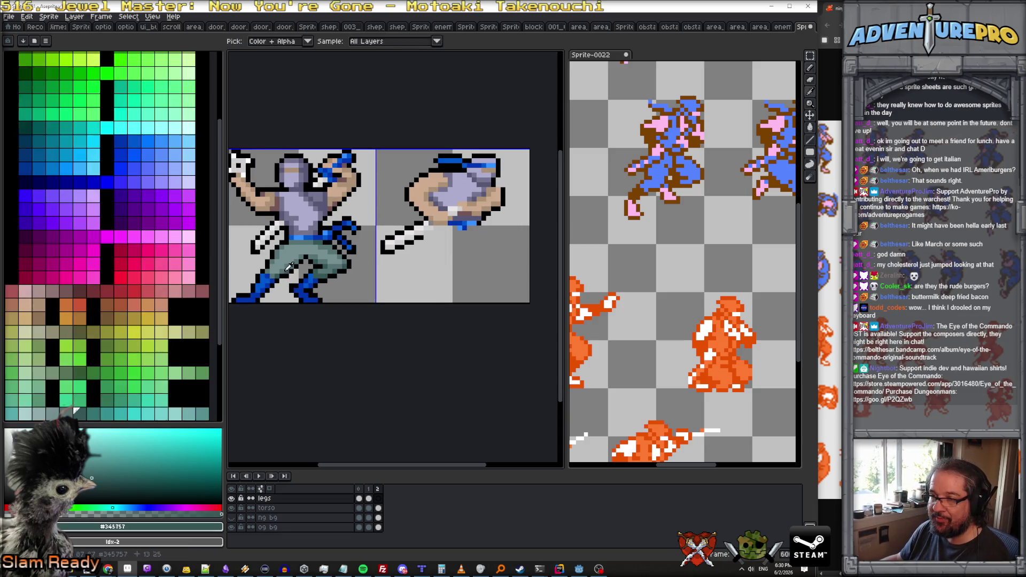
key("Left")
key("Right")
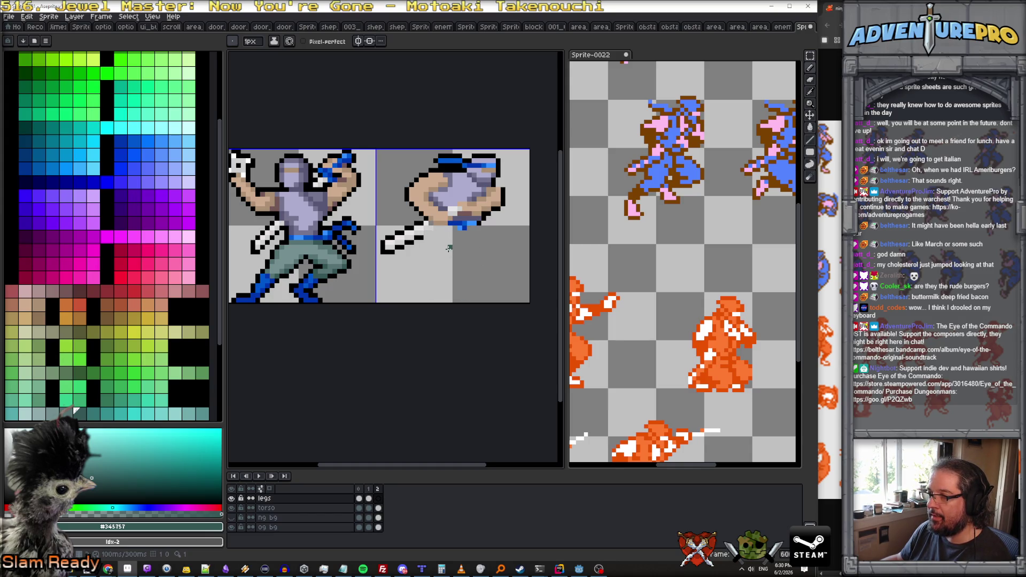
Sketch the back and front leg outlines in teal, redrawing the back leg at a steeper angle.
left_click_drag(447, 253, 422, 281)
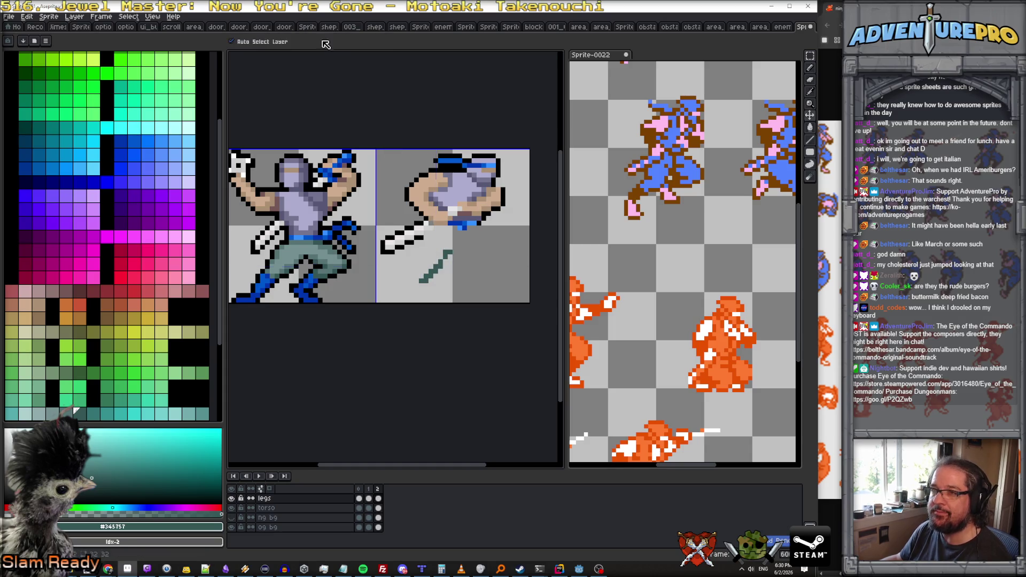
key("ctrl")
key("ctrl+z")
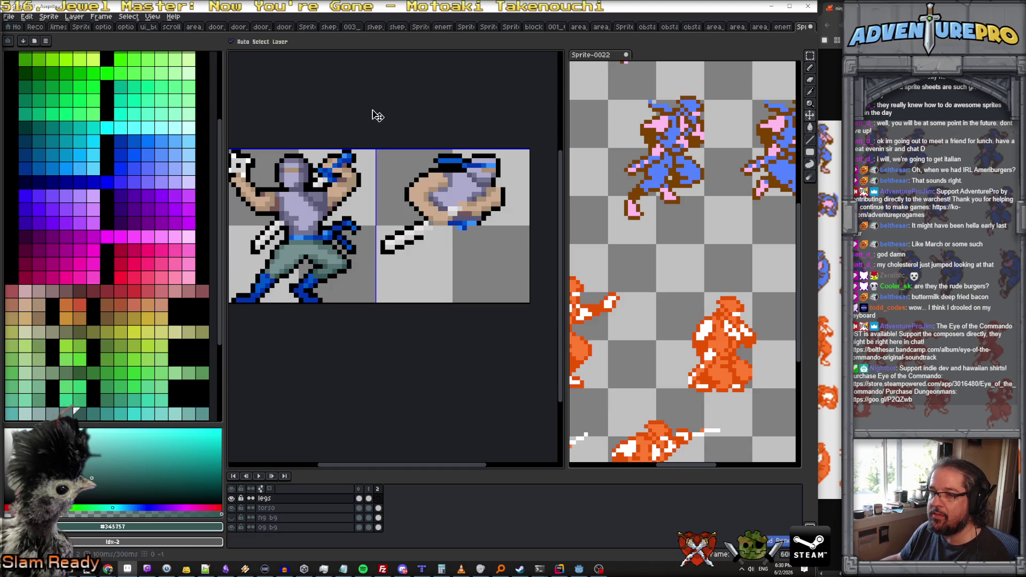
mouse_move(451, 256)
left_mouse_down()
mouse_move(419, 281)
mouse_move(466, 262)
left_mouse_up()
key("ctrl+z")
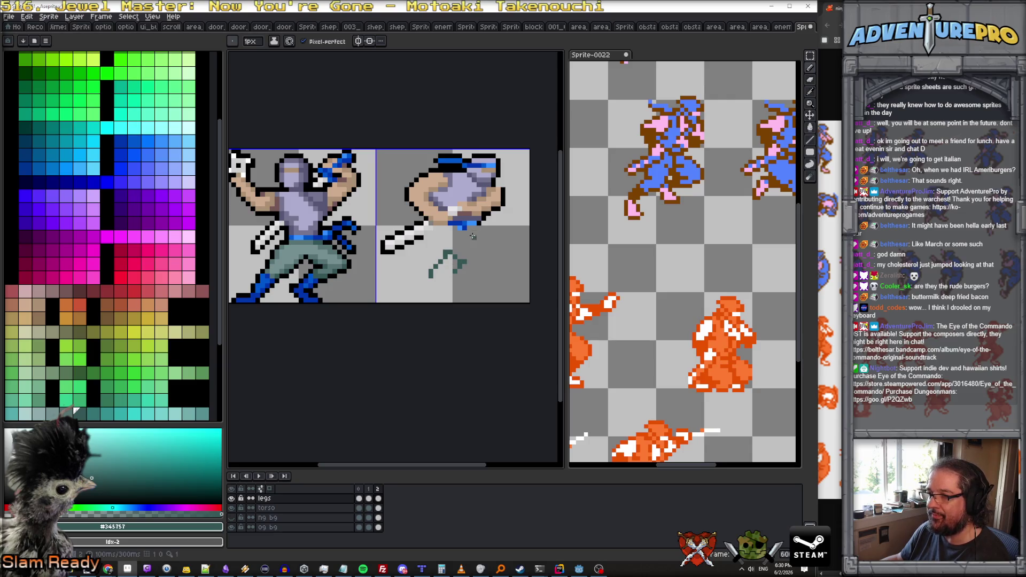
mouse_move(469, 229)
left_mouse_down()
mouse_move(494, 256)
mouse_move(474, 271)
left_mouse_up()
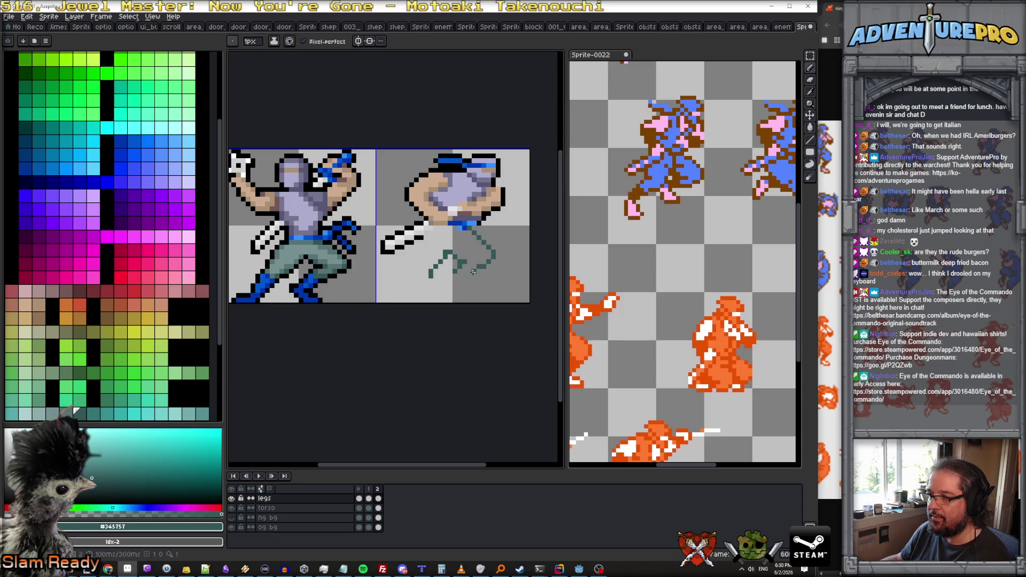
left_click(130, 139)
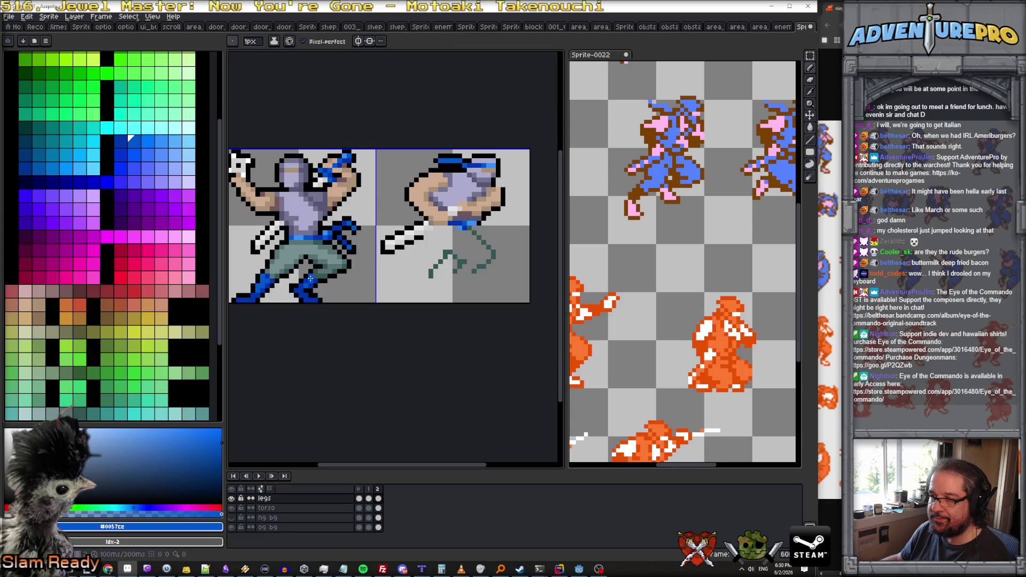
Draw the first boot strokes at the leg ends in darker blue sampled from the original boots.
left_click_drag(462, 257, 485, 257)
scroll(320, 286, "up", 2)
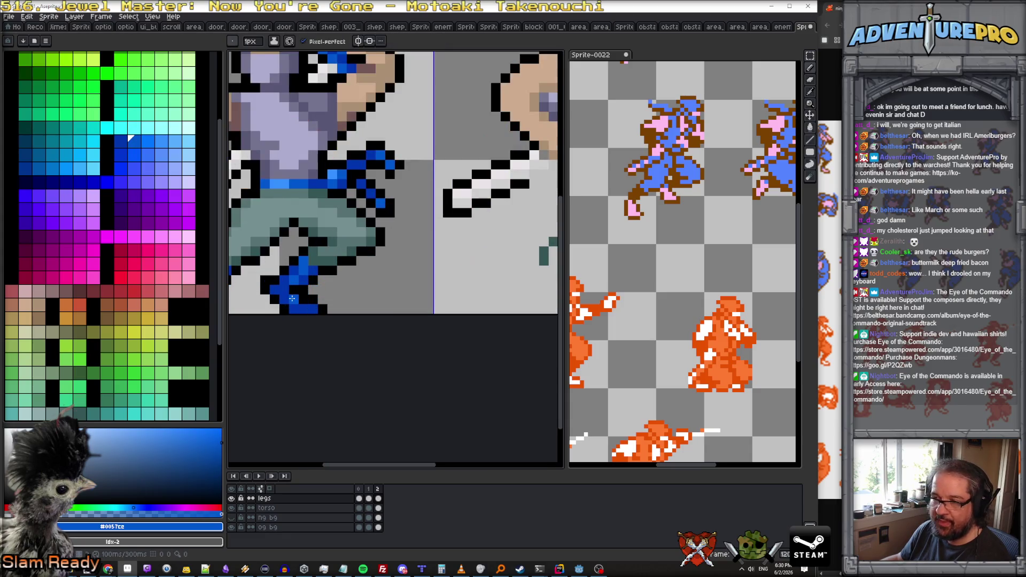
left_click(299, 298, "alt")
scroll(456, 273, "down", 3)
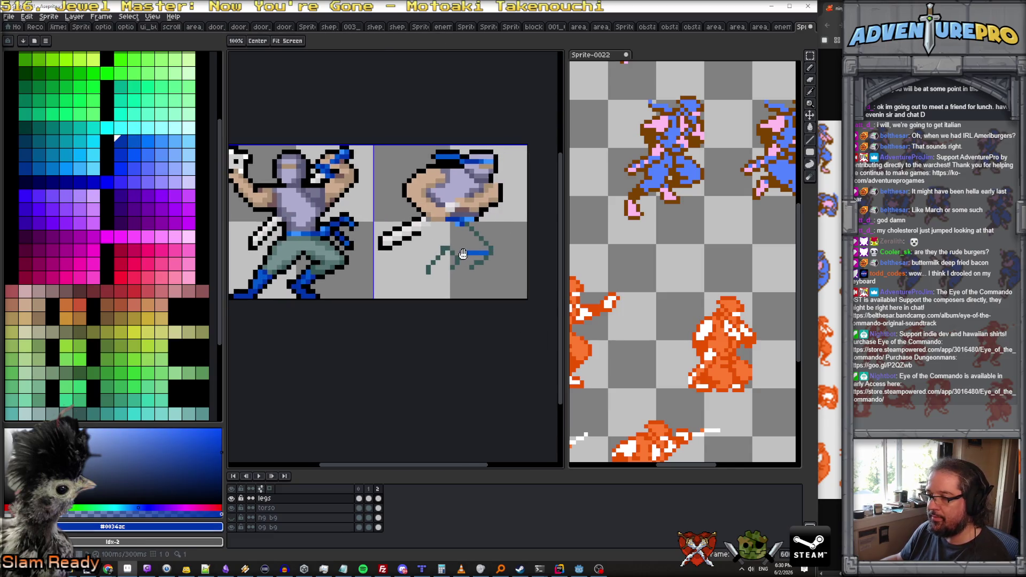
mouse_move(463, 254)
left_mouse_down()
mouse_move(485, 255)
mouse_move(454, 265)
left_mouse_up()
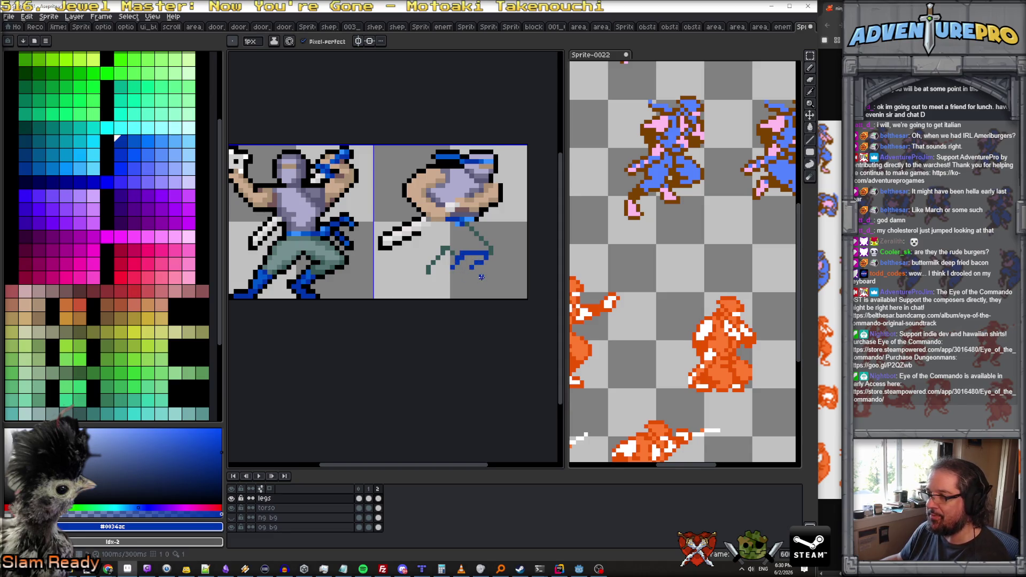
mouse_move(451, 271)
left_mouse_down()
mouse_move(463, 286)
mouse_move(460, 271)
left_mouse_up()
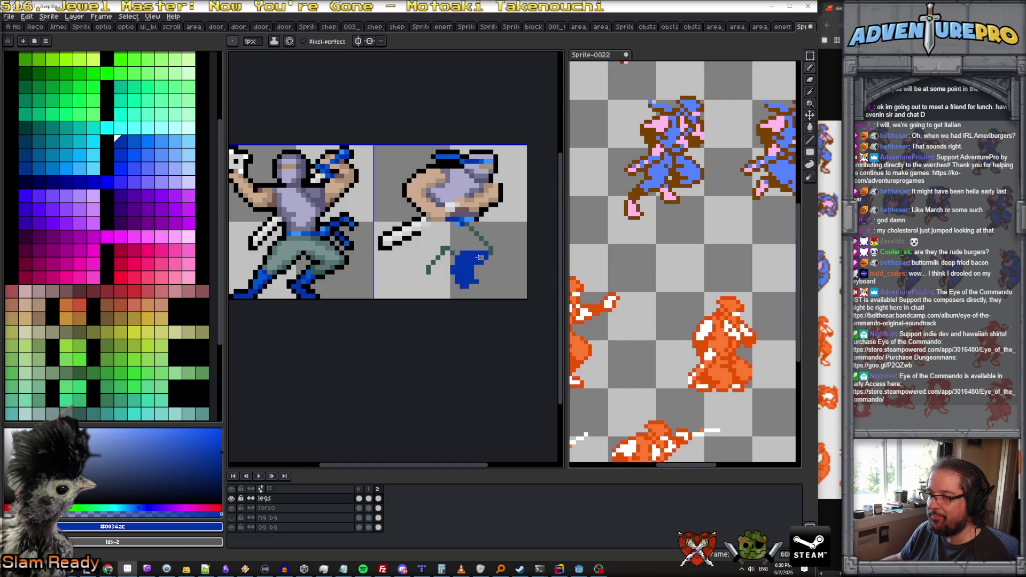
Tidy the boots, preview the run animation, and extend the back boot upward in blue.
key("e")
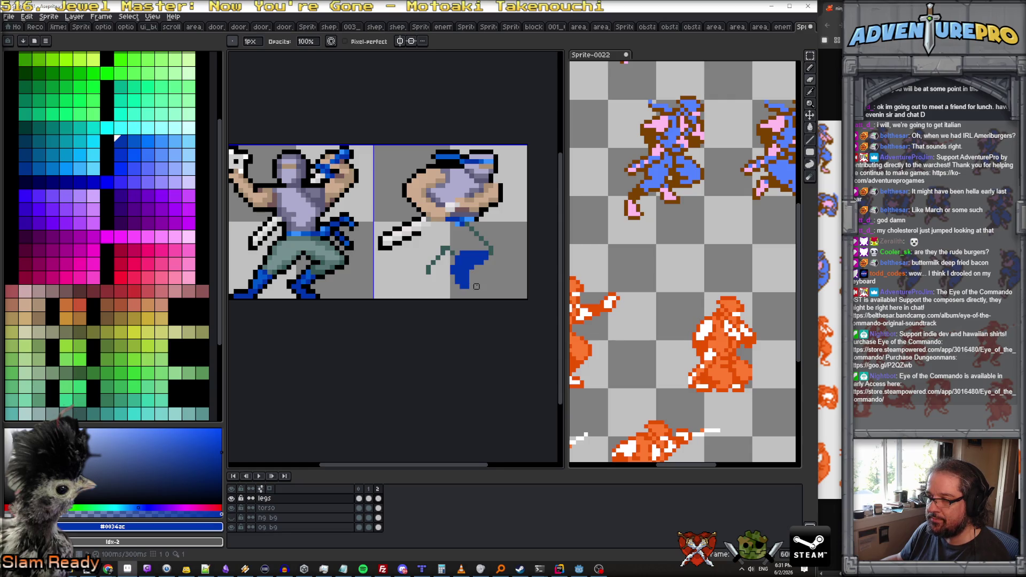
key("b")
mouse_move(425, 272)
left_mouse_down()
mouse_move(398, 289)
mouse_move(412, 295)
mouse_move(425, 276)
mouse_move(401, 286)
mouse_move(433, 295)
mouse_move(409, 283)
mouse_move(414, 275)
left_mouse_up()
key("z")
key("Return")
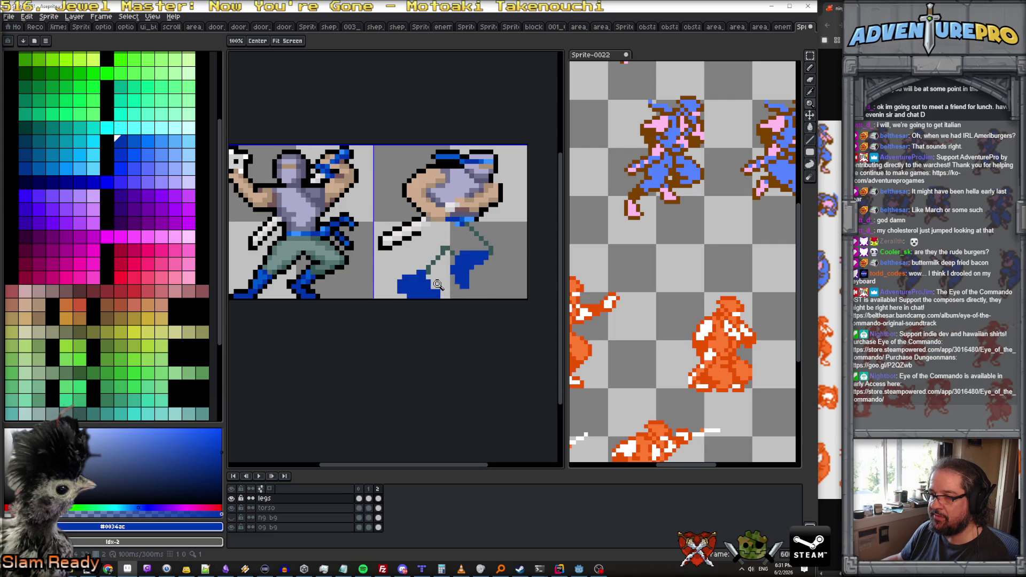
left_click(427, 281)
key("b")
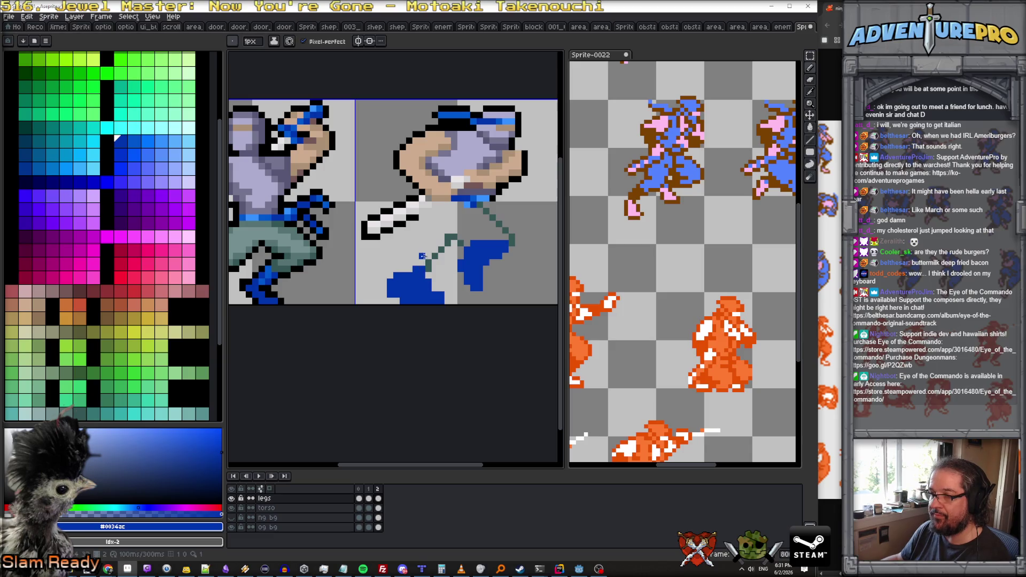
mouse_move(414, 255)
left_mouse_down()
mouse_move(405, 248)
mouse_move(406, 268)
left_mouse_up()
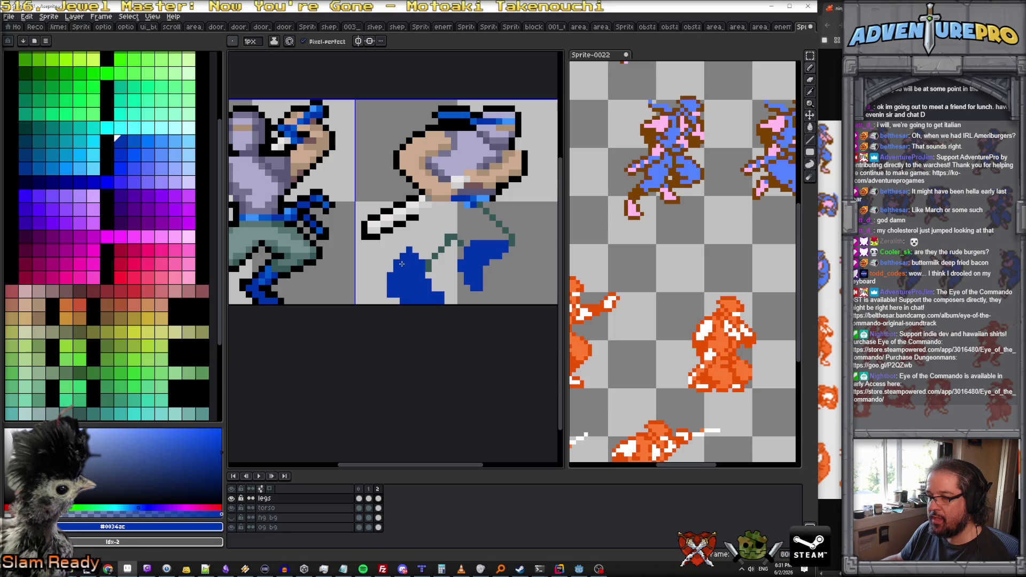
Repaint the back boot in the lighter blue sampled from frame one.
key("Left")
key("Right")
key("Left")
left_click(457, 273, "alt")
key("Right")
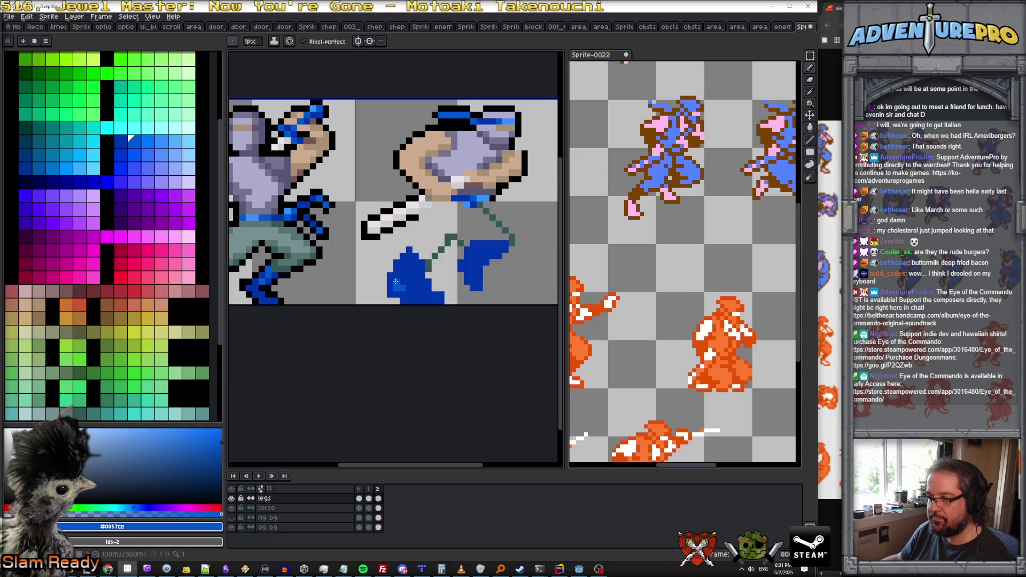
left_click_drag(405, 276, 415, 294)
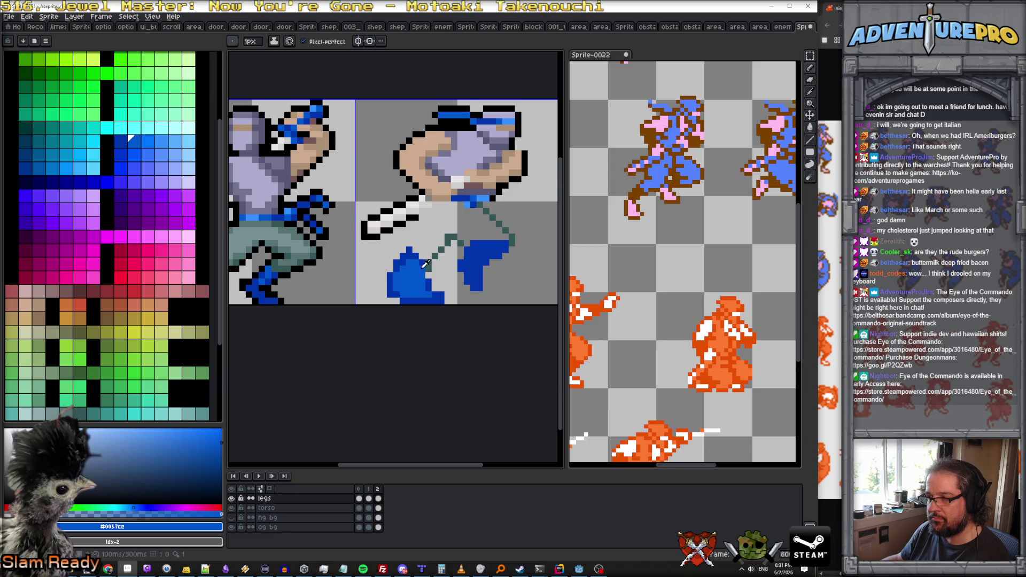
Pick the darker blue for boot shading and compare the boots and legs across both frames.
left_click(420, 274, "alt")
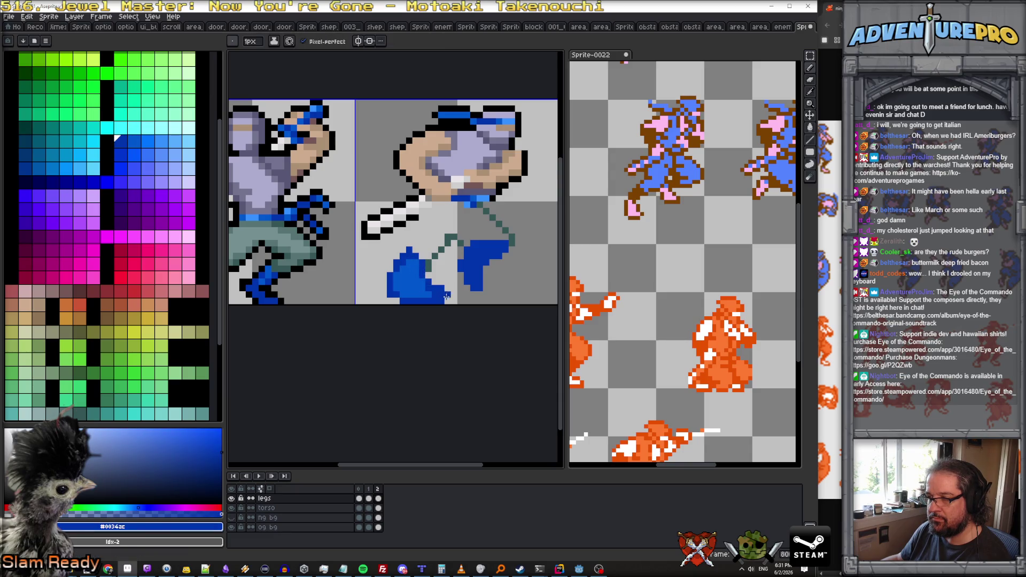
scroll(449, 304, "down", 3)
key("Left")
key("Right")
key("Left")
key("Right")
key("Right")
key("Left")
key("Right")
key("Left")
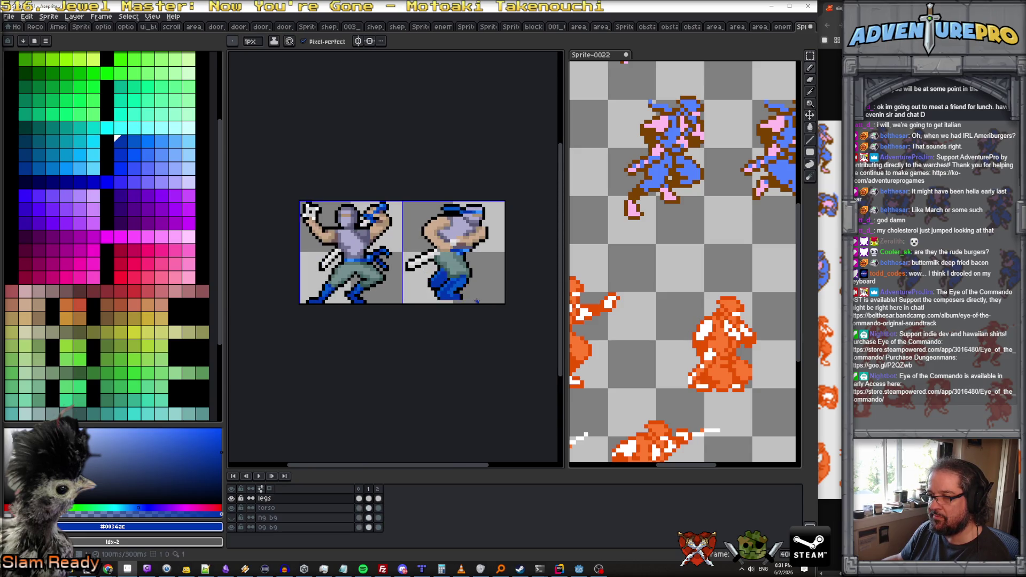
Bucket-fill one stride leg with grey-green, undoing an earlier fill that flooded the canvas.
scroll(443, 280, "up", 1)
left_click(453, 287, "alt")
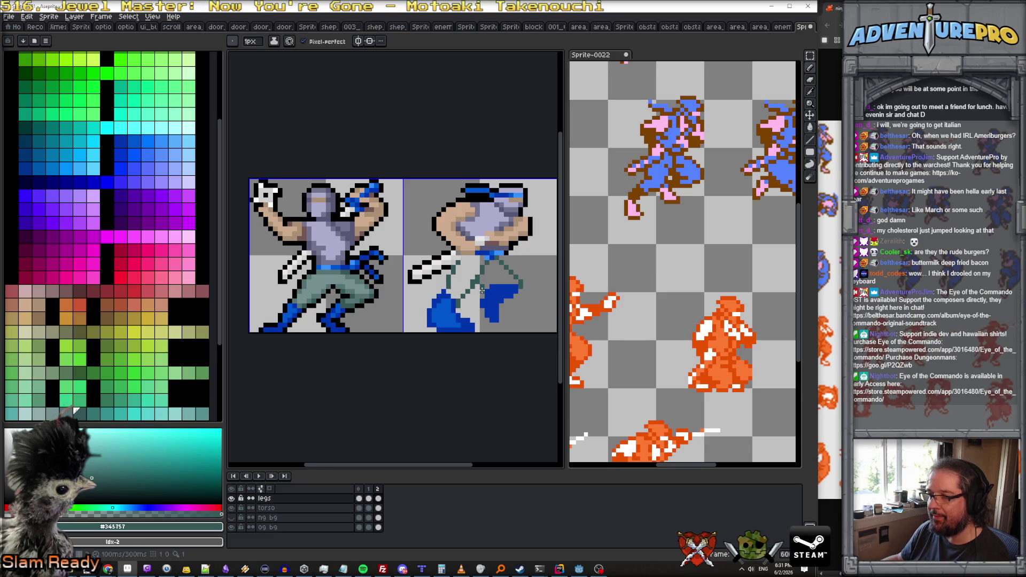
scroll(481, 287, "up", 1)
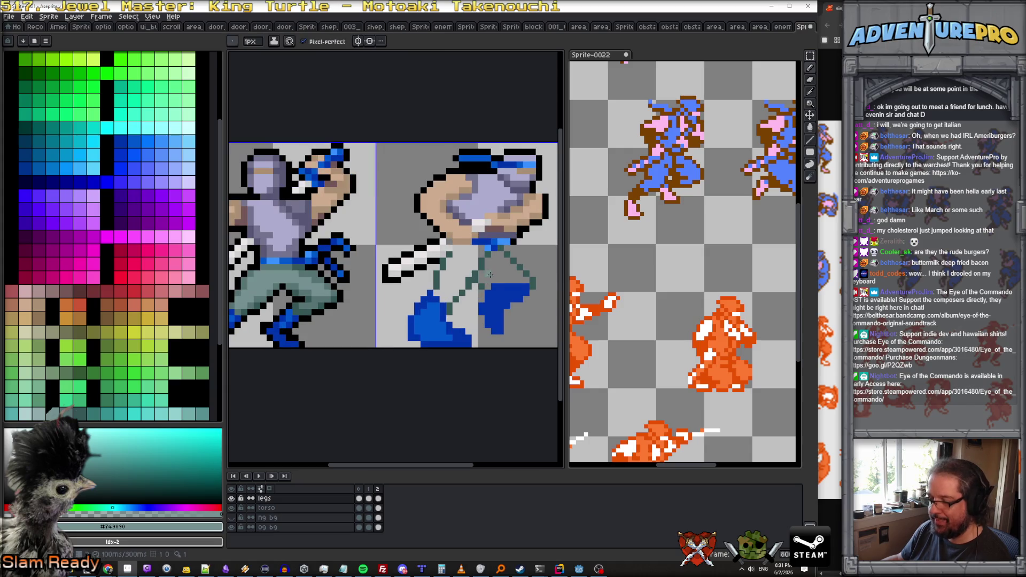
key("g")
left_click(490, 274)
key("ctrl+z")
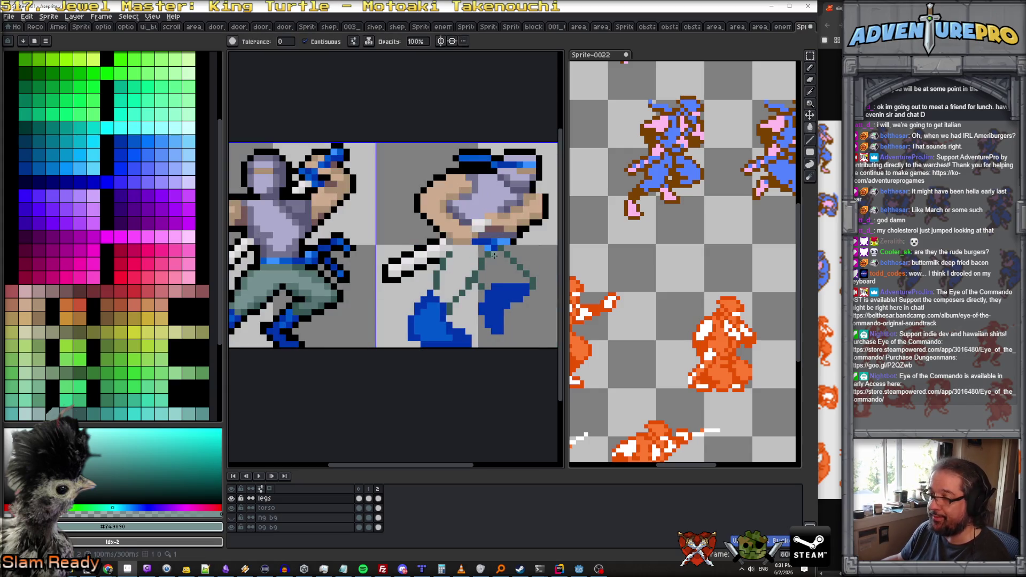
key("b")
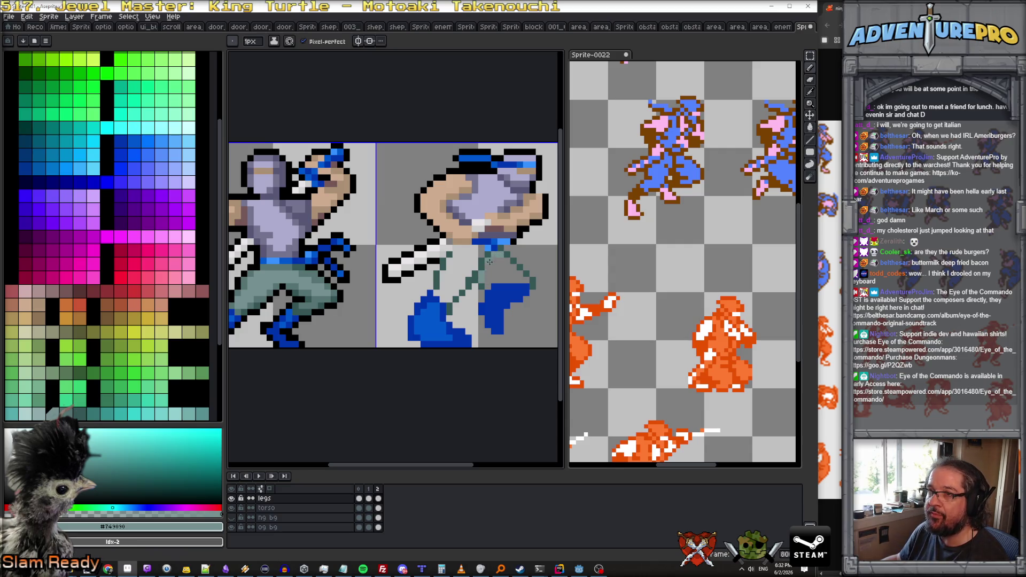
key("g")
left_click(504, 274)
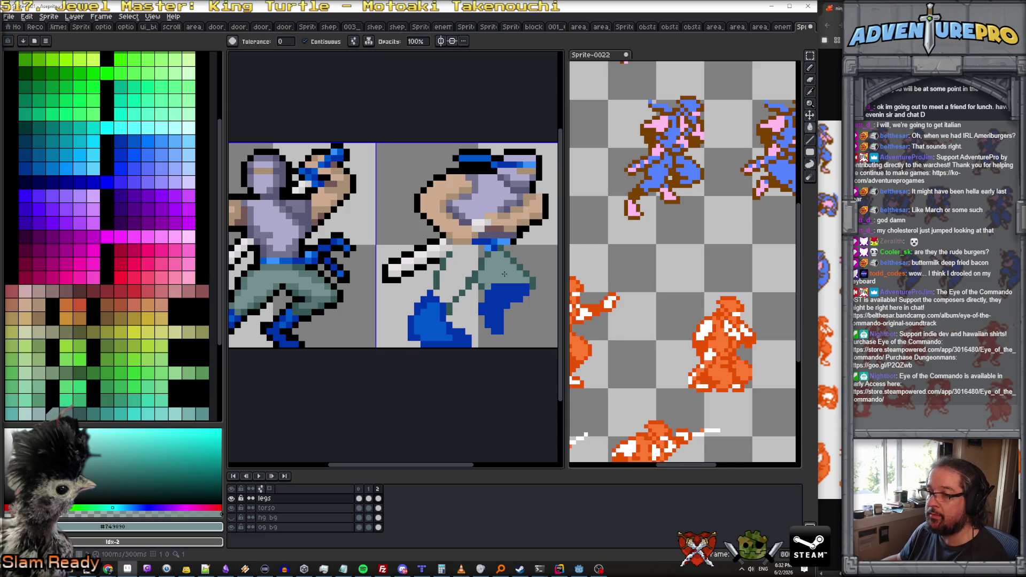
Add grey-green pixels near the belt, fill the remaining leg, and sample frame one's darker trouser shade.
key("b")
left_click_drag(457, 249, 476, 250)
left_click(469, 254, "alt")
left_click(477, 266, "alt")
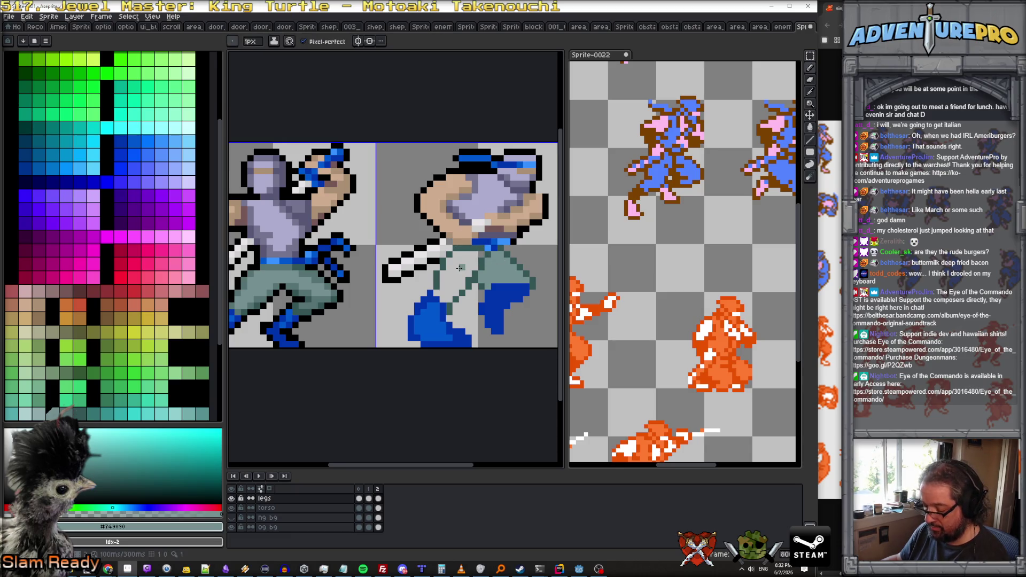
key("g")
left_click(460, 268)
left_click(296, 281, "alt")
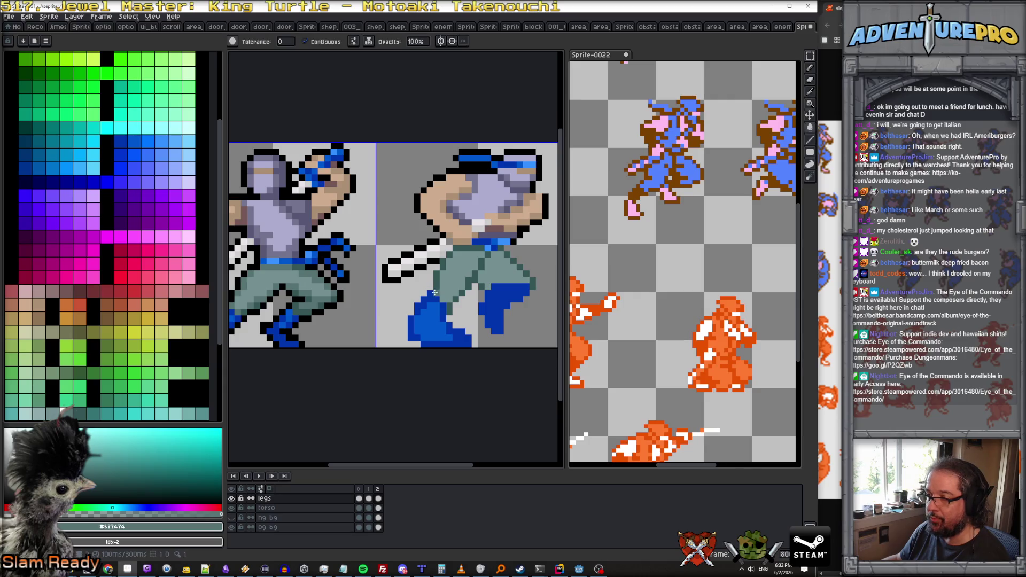
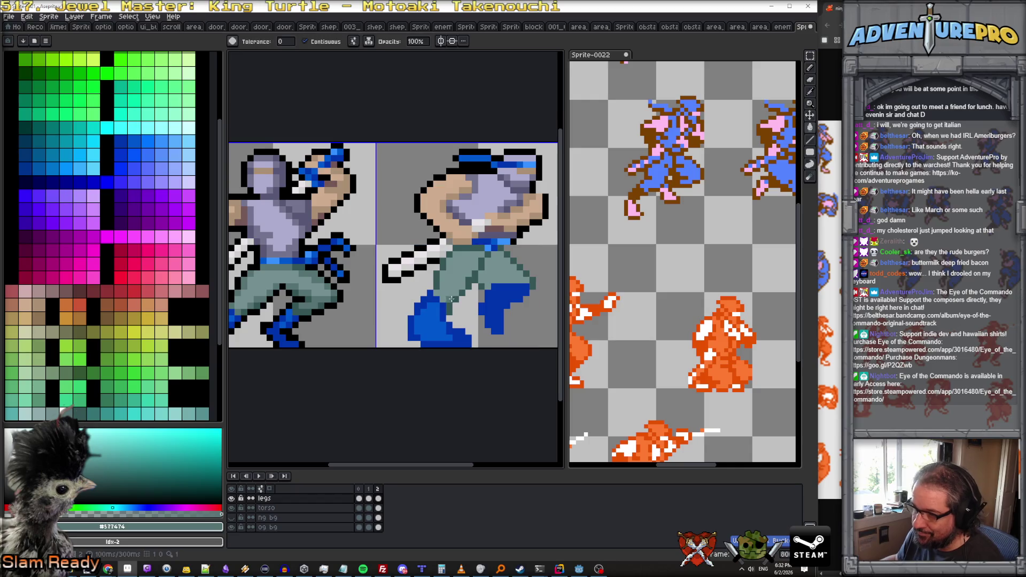
With the pencil, repaint the blue leg pixel on the right ninja frame in grey-teal trouser colour.
key("b")
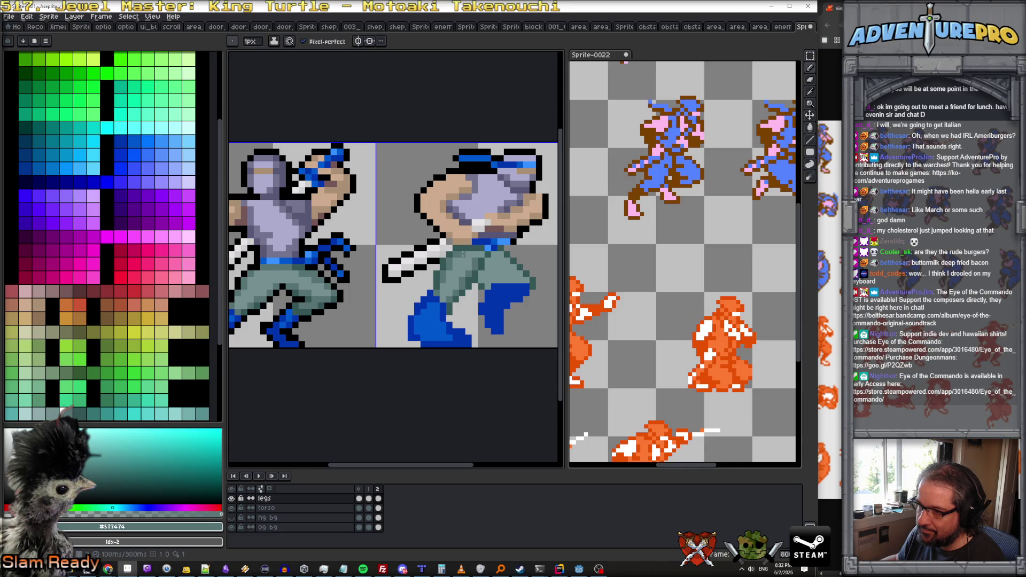
scroll(487, 276, "up", 1)
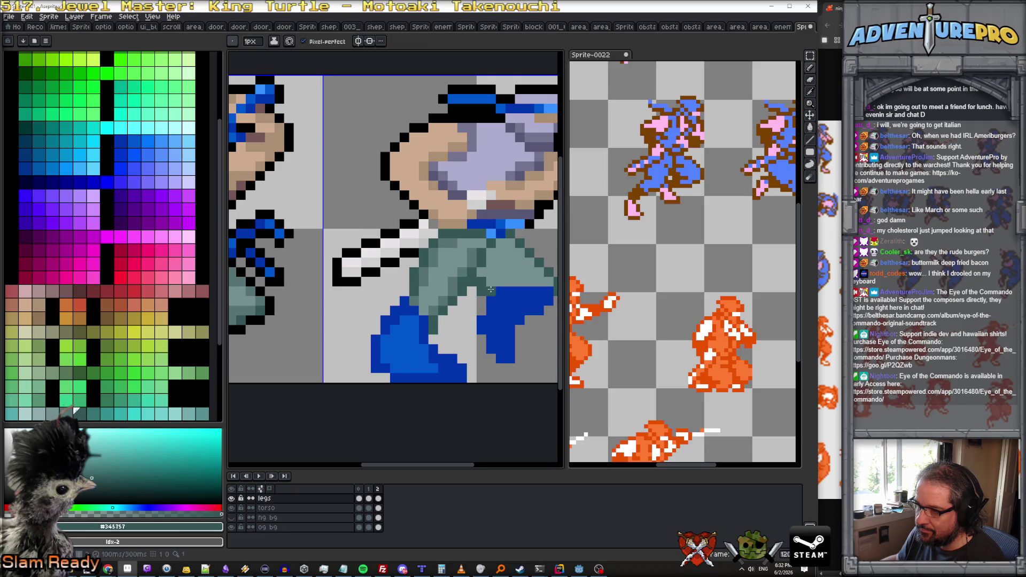
left_click(481, 290, "alt")
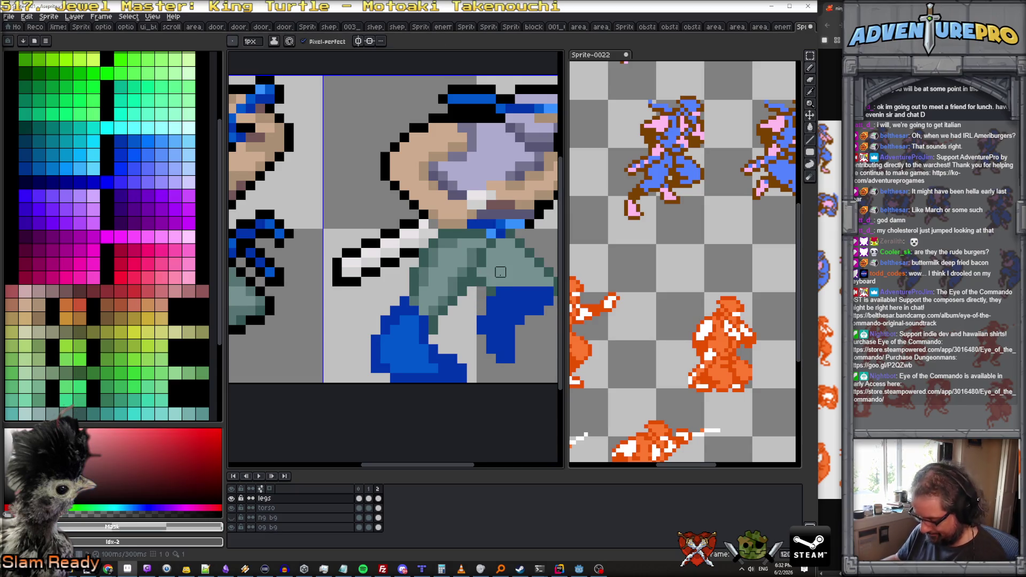
left_click(483, 274, "alt")
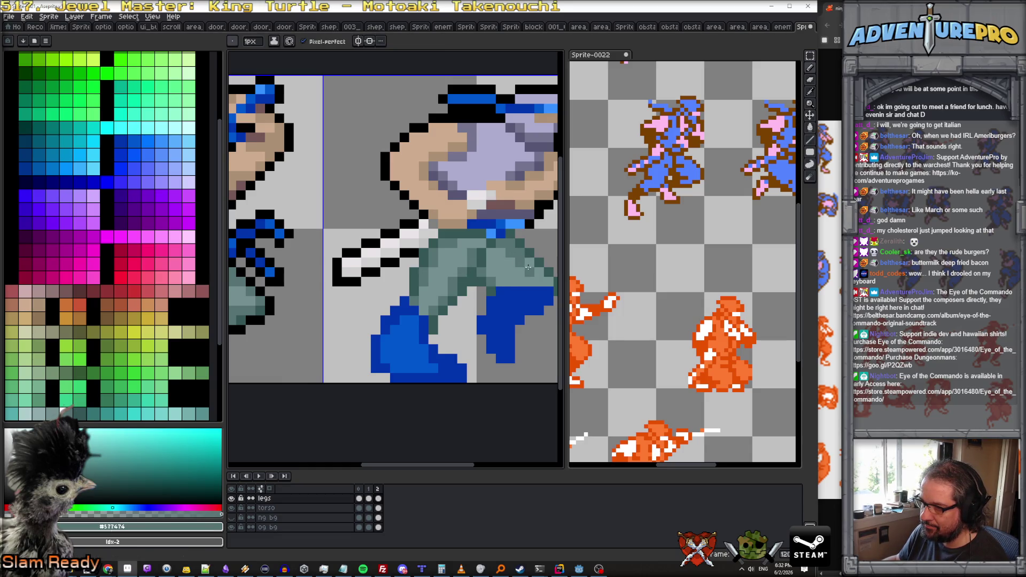
scroll(539, 274, "down", 5)
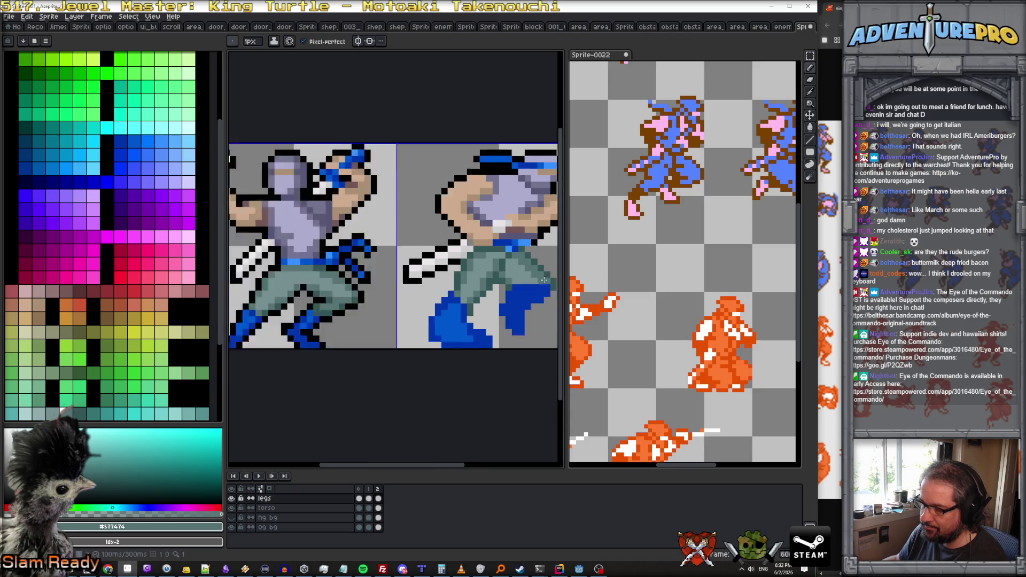
scroll(449, 284, "up", 6)
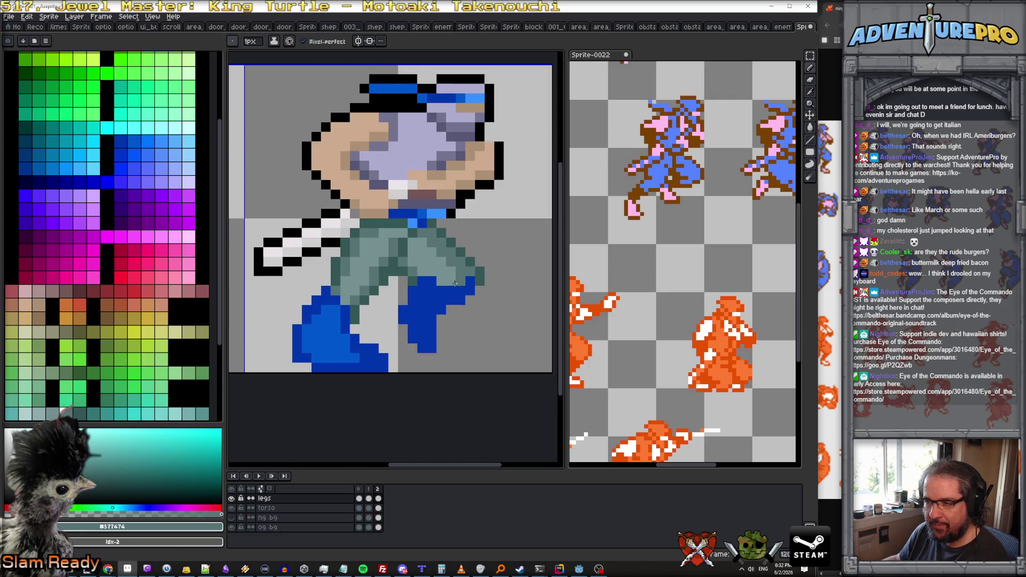
left_click(432, 288)
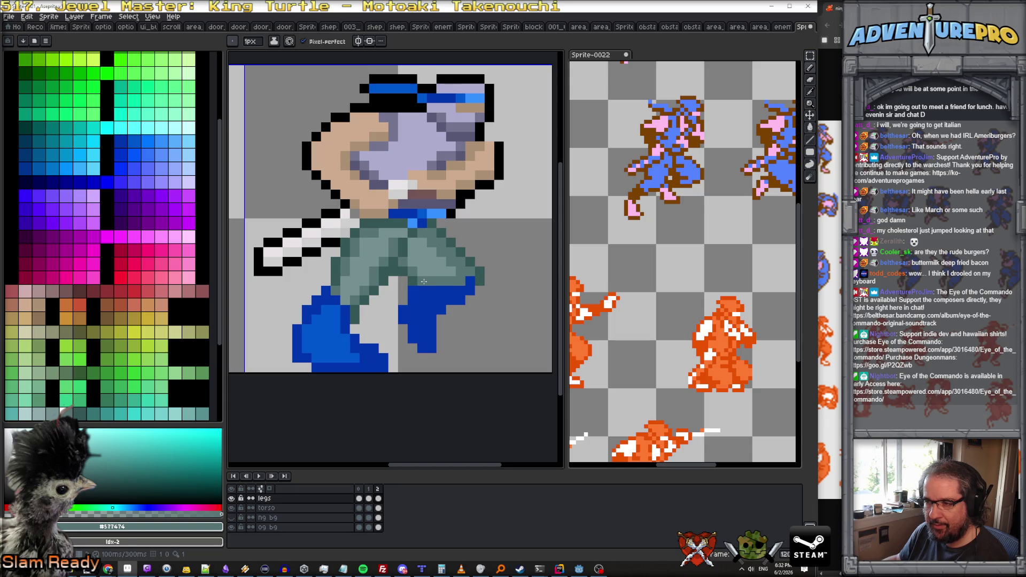
Sample the blue boot colour and switch to the eraser.
scroll(424, 282, "down", 4)
left_click(444, 284, "alt")
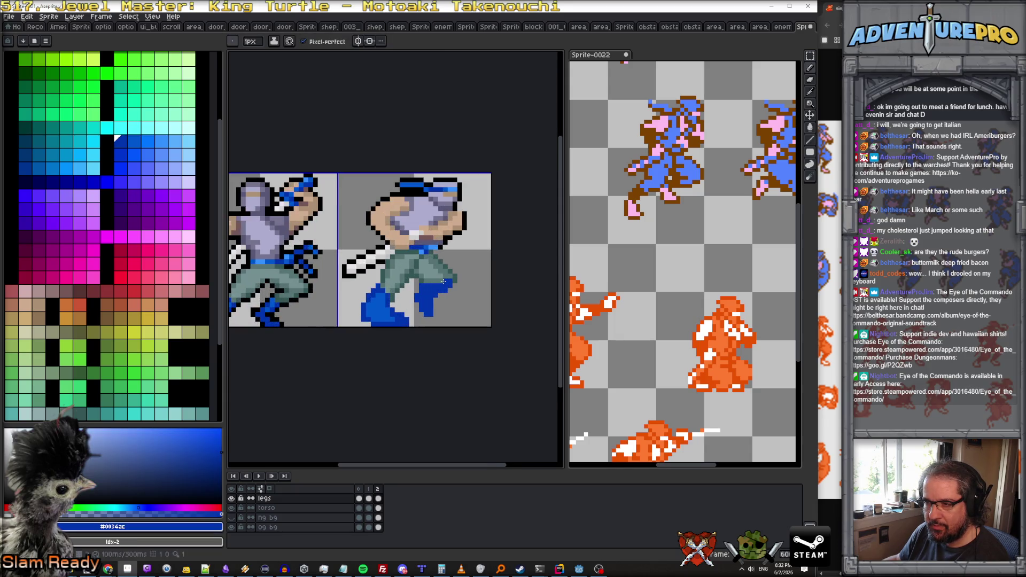
scroll(462, 317, "down", 3)
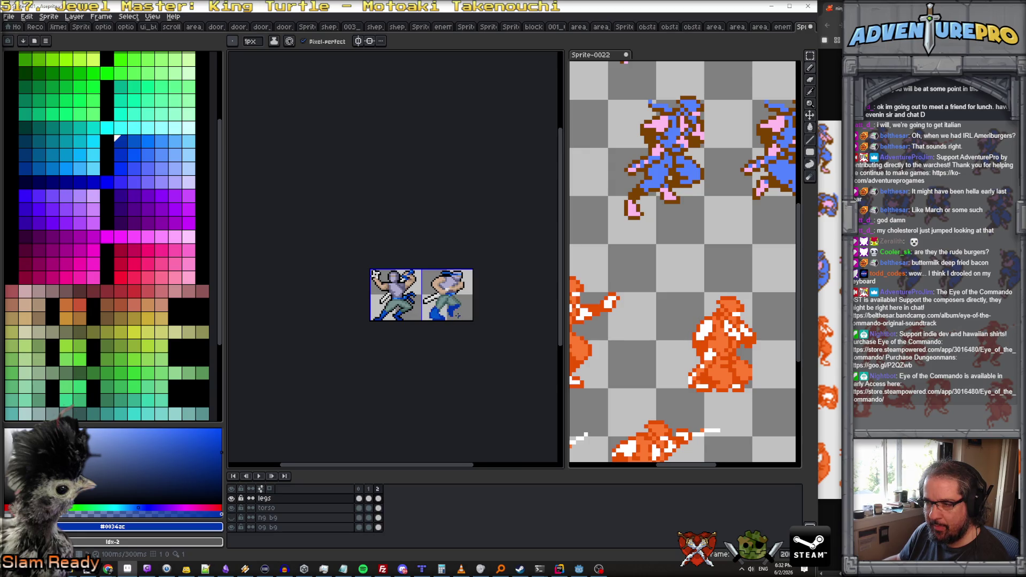
scroll(458, 315, "up", 3)
scroll(395, 306, "up", 1)
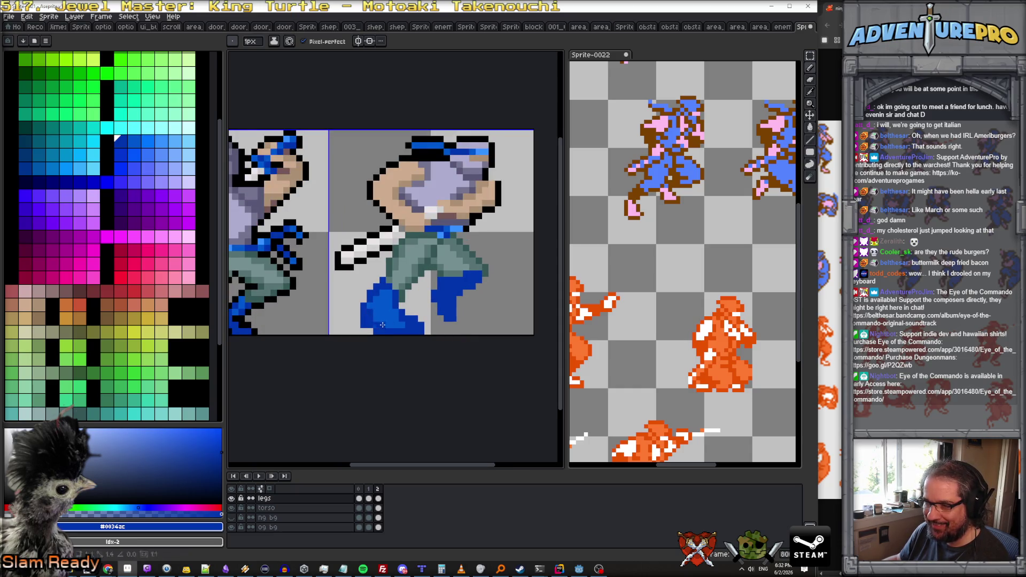
key("e")
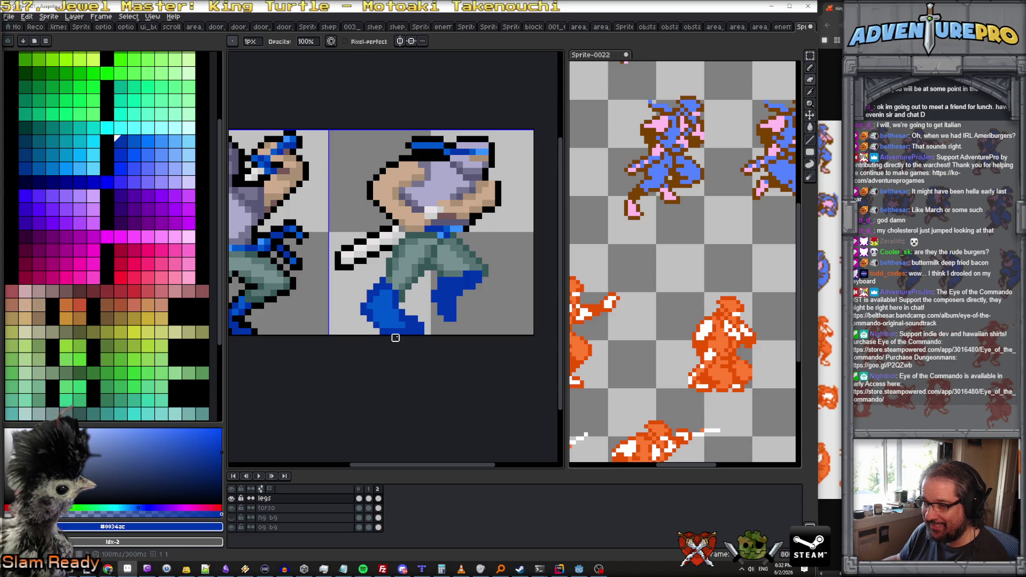
scroll(414, 324, "down", 1)
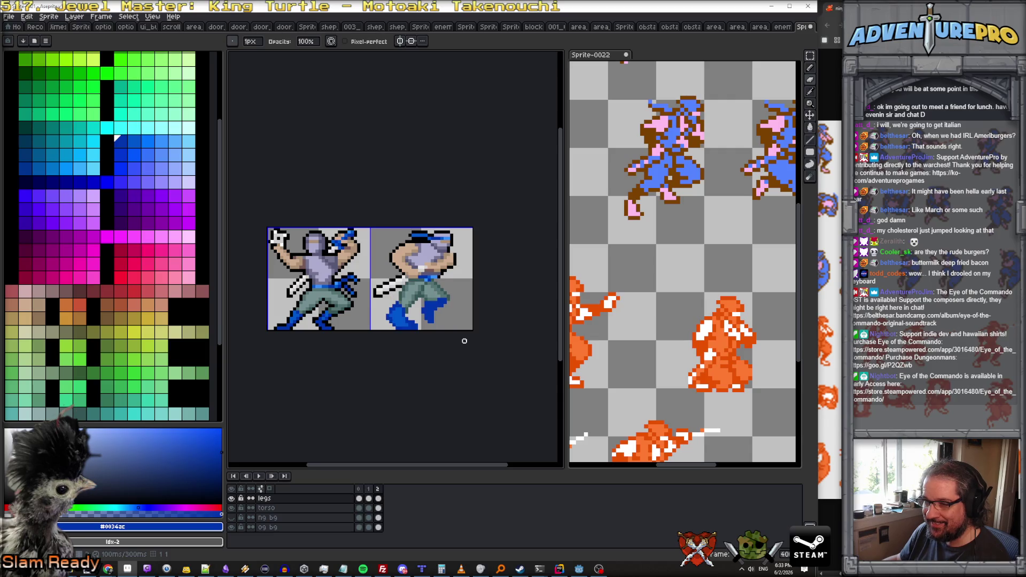
scroll(419, 324, "up", 1)
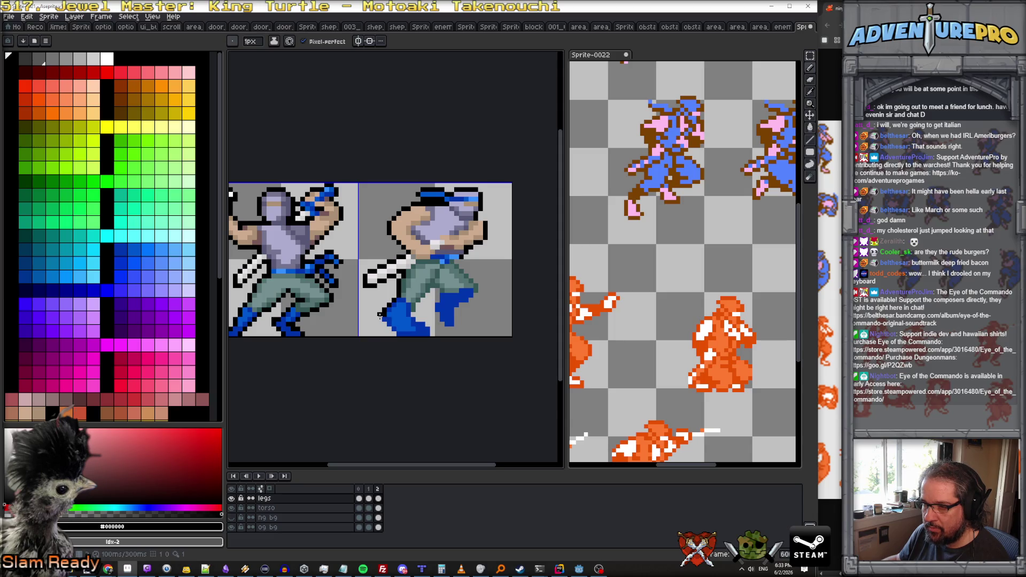
Outline the right ninja's boot and the trousers' right edge with black lines and pixels.
left_click_drag(379, 319, 394, 335)
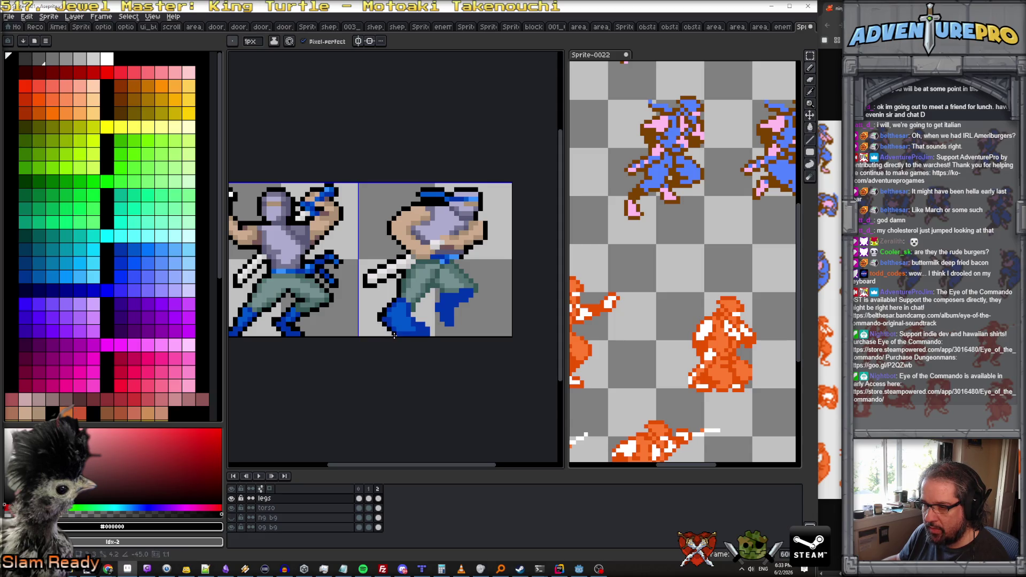
left_click(385, 317, "alt")
scroll(385, 317, "up", 3)
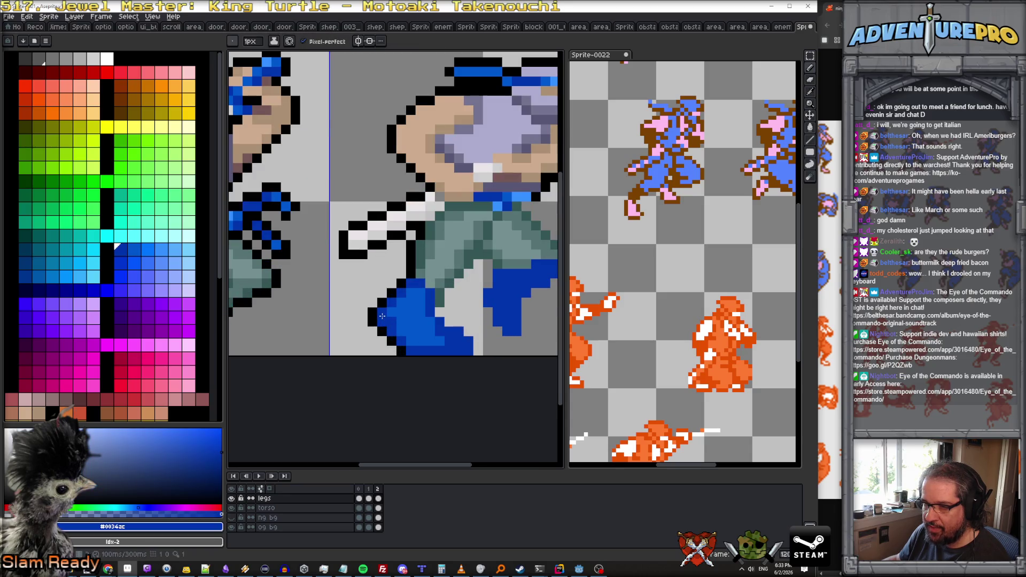
scroll(411, 306, "down", 2)
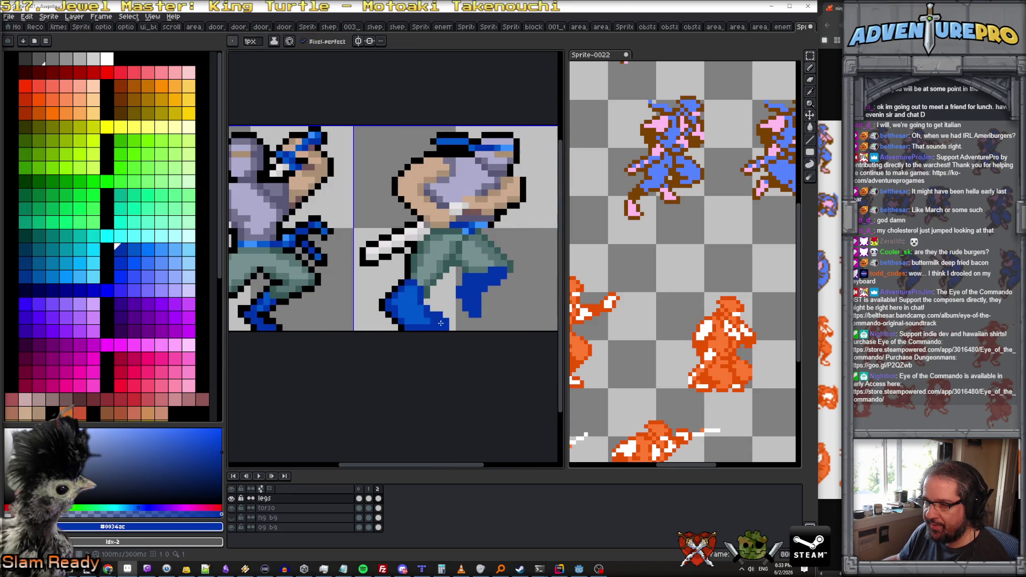
scroll(420, 302, "down", 1)
scroll(398, 313, "up", 2)
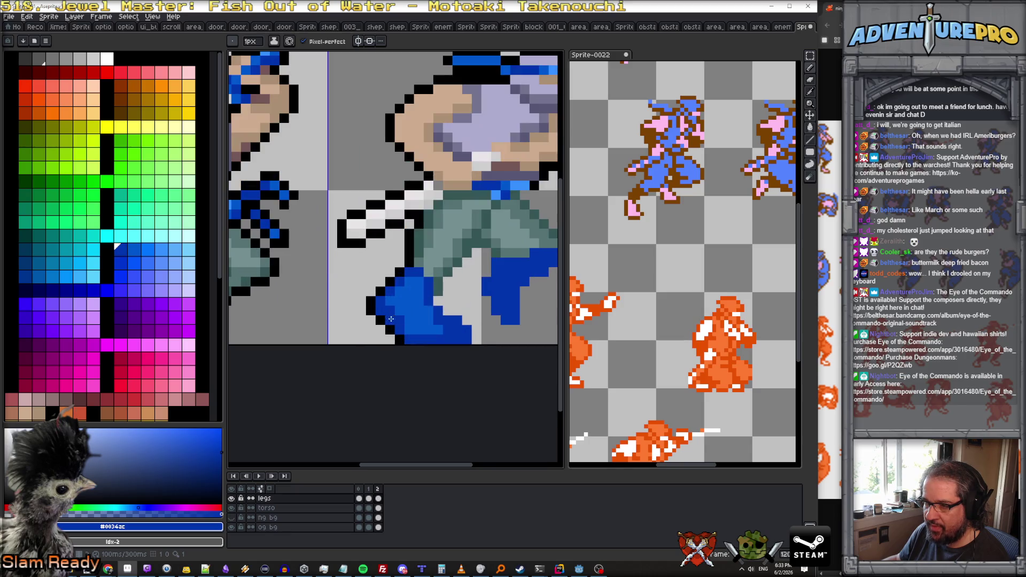
left_click(386, 326, "alt")
left_click(438, 300)
mouse_move(444, 290)
left_mouse_down()
mouse_move(483, 252)
mouse_move(486, 271)
mouse_move(470, 279)
mouse_move(492, 319)
mouse_move(518, 331)
mouse_move(524, 287)
mouse_move(483, 307)
mouse_move(512, 270)
left_mouse_up()
left_click_drag(476, 219, 495, 247)
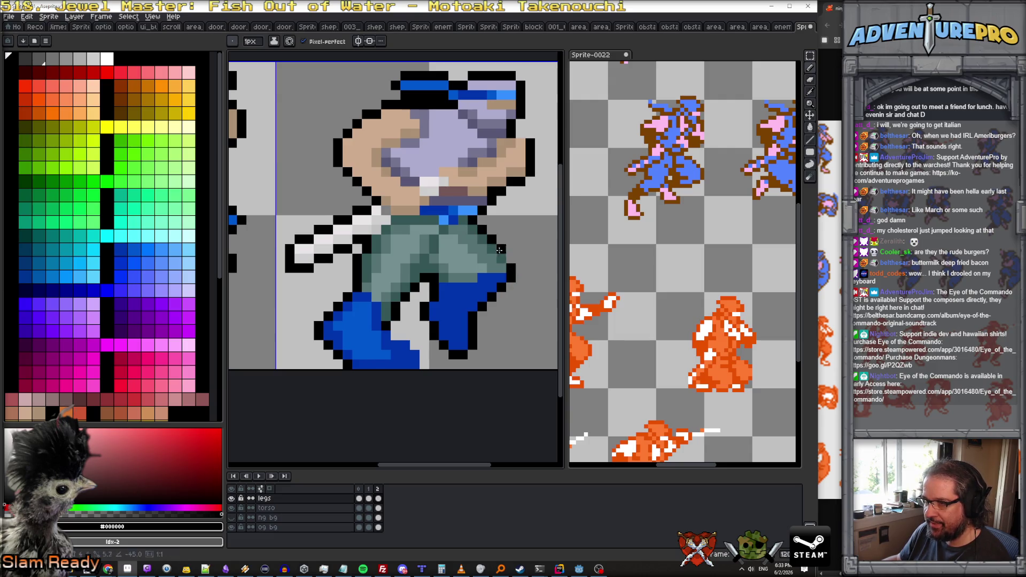
scroll(511, 260, "down", 3)
scroll(477, 263, "up", 3)
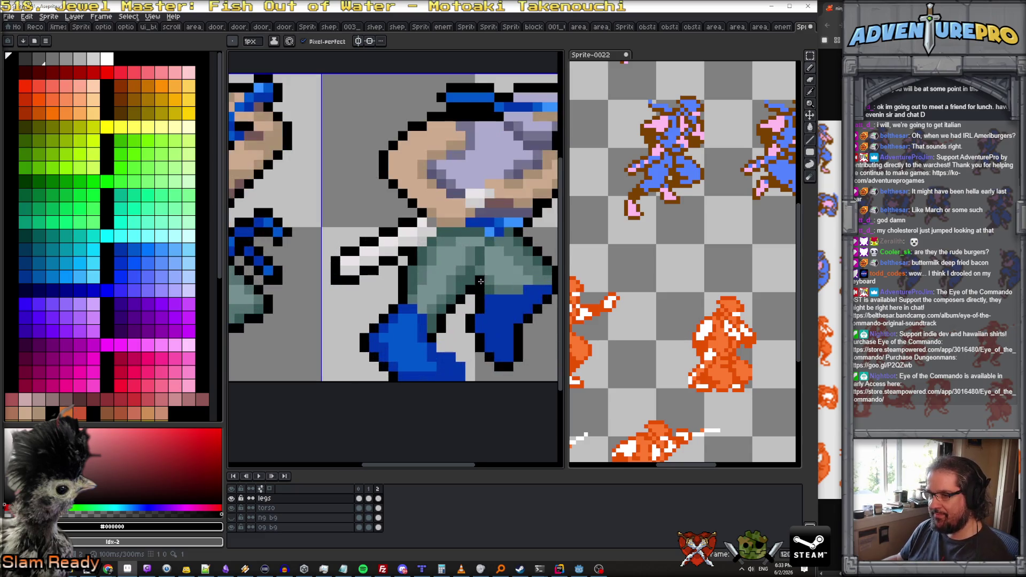
Pick the dark teal trouser shade and paint a shading stroke down the trousers.
left_click(477, 262, "alt")
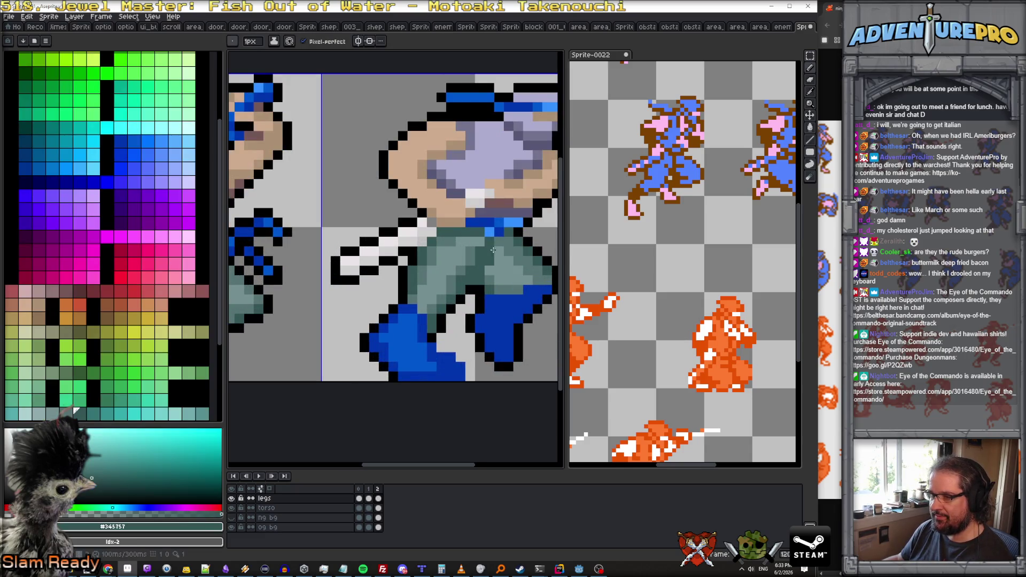
left_click(469, 262, "alt")
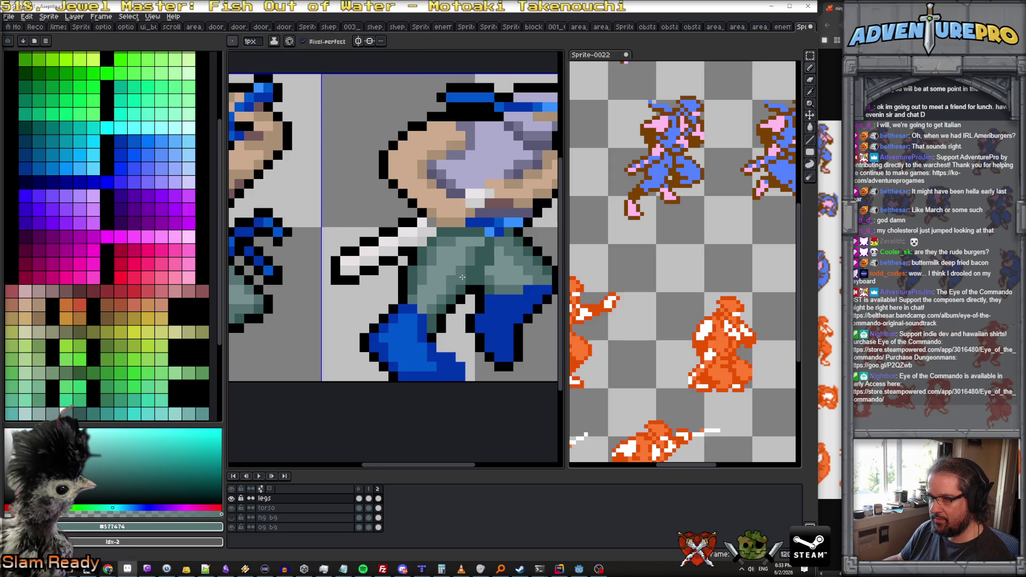
left_click(454, 260, "alt")
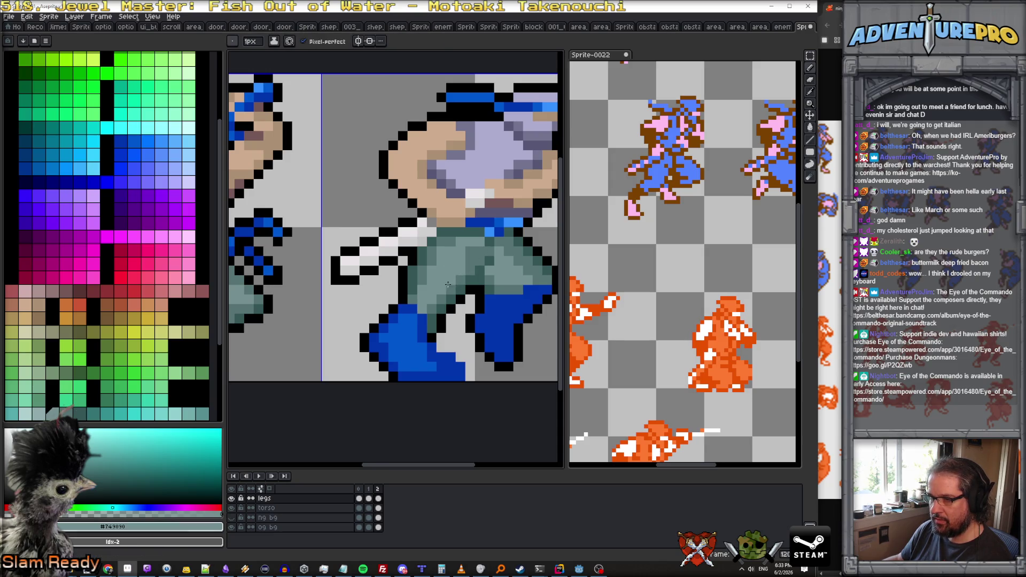
left_click(480, 252, "alt")
left_click_drag(488, 255, 492, 271)
left_click(491, 279, "alt")
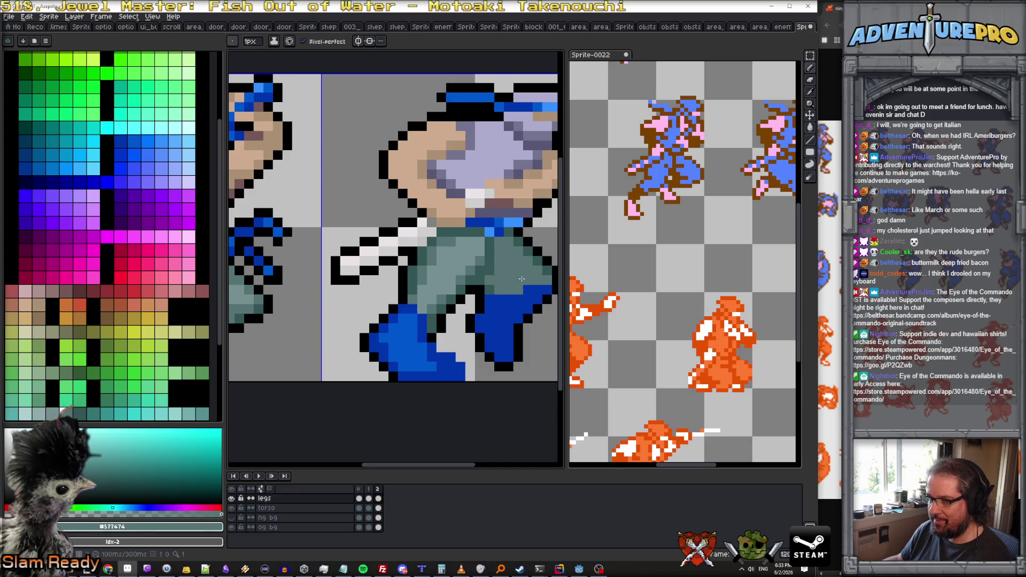
left_click(486, 259, "alt")
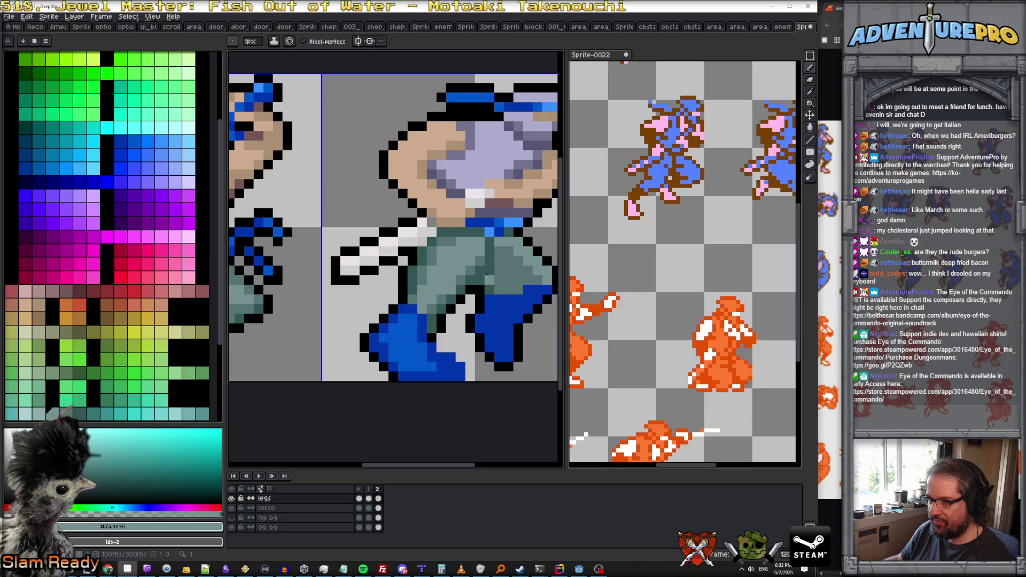
left_click(494, 289, "alt")
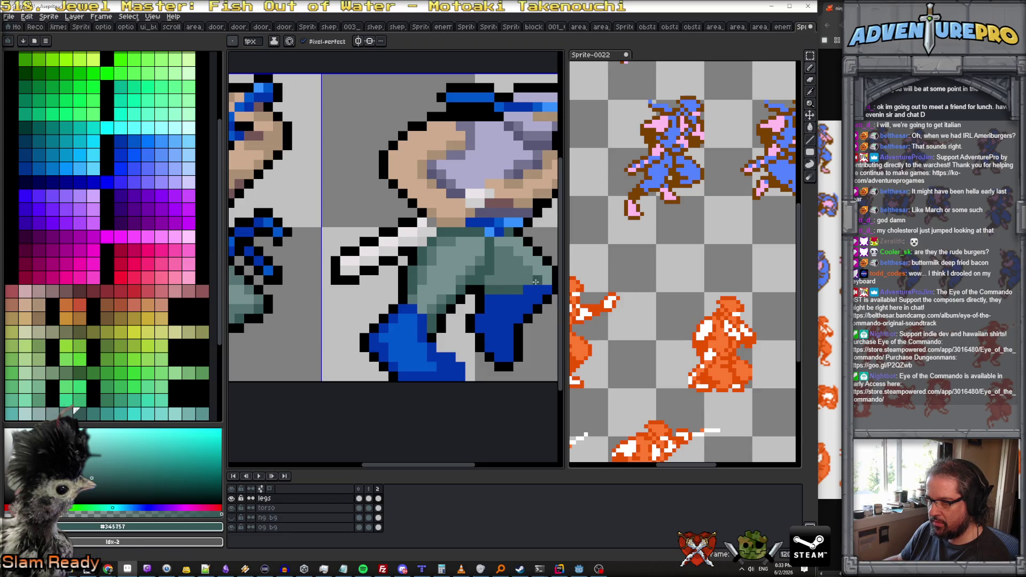
scroll(510, 283, "down", 5)
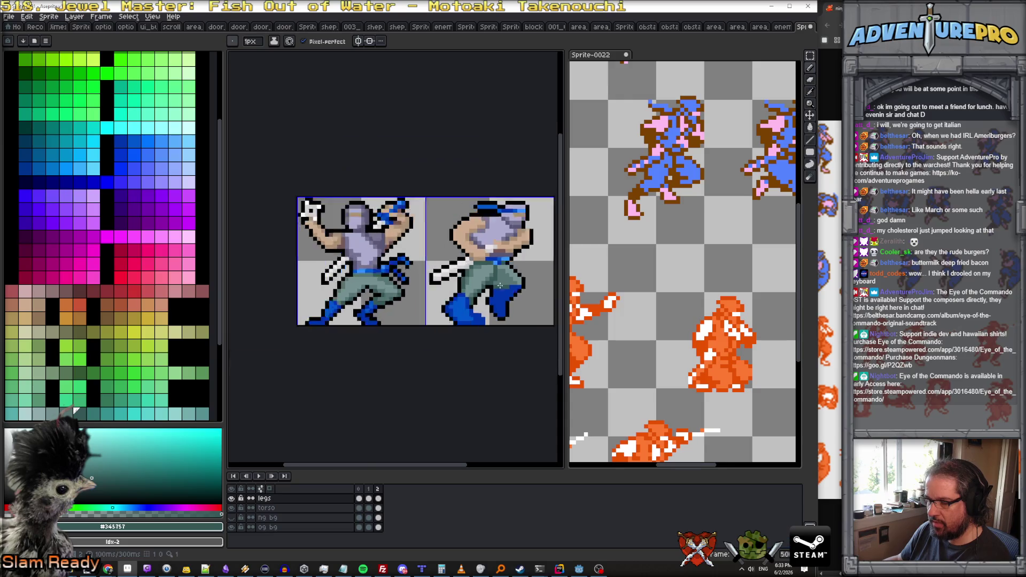
left_click(263, 476)
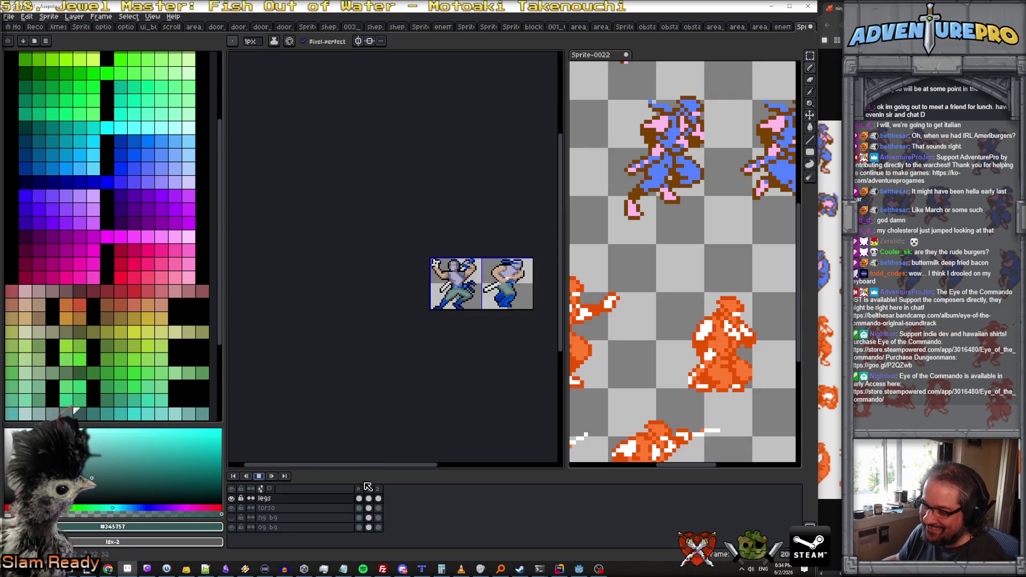
left_click(259, 478)
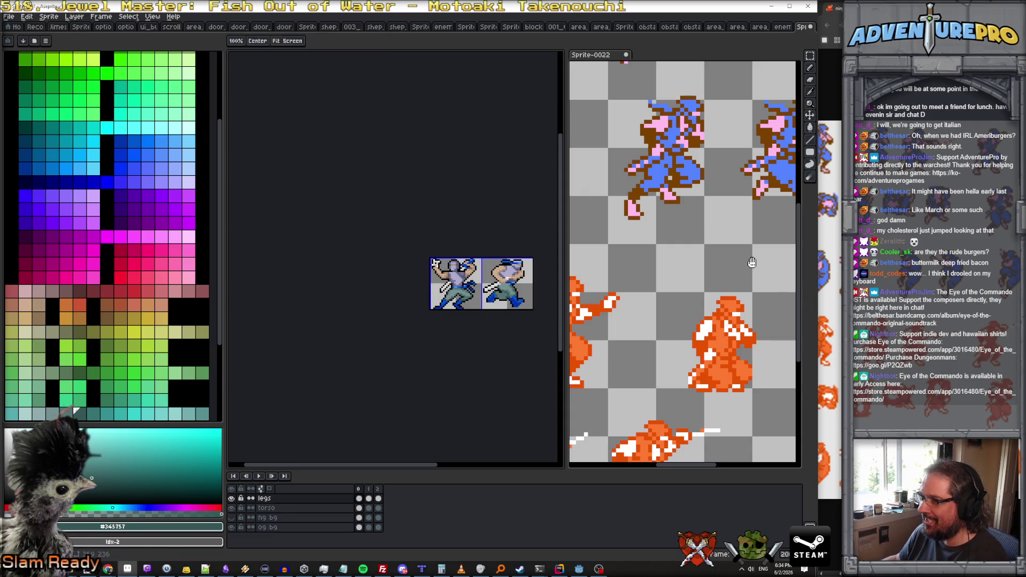
key("ctrl+Tab")
left_click_drag(652, 275, 661, 278)
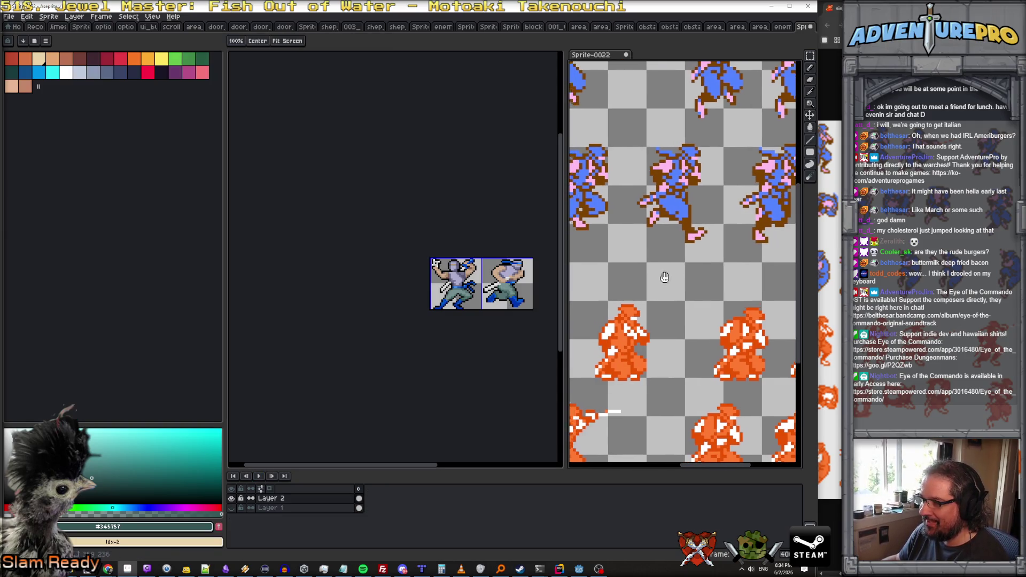
key("ctrl+Tab")
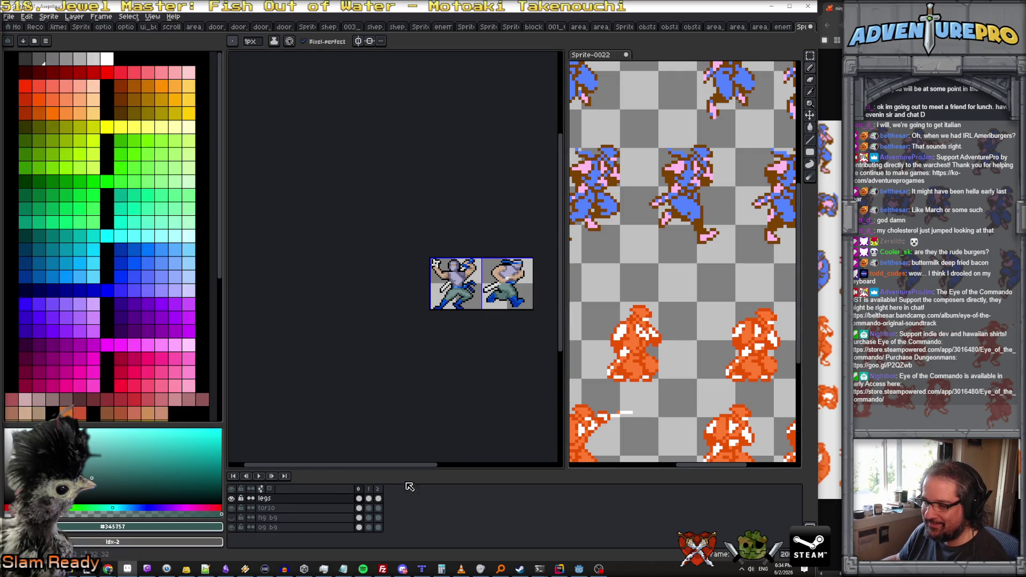
left_click(377, 489)
left_click(358, 489)
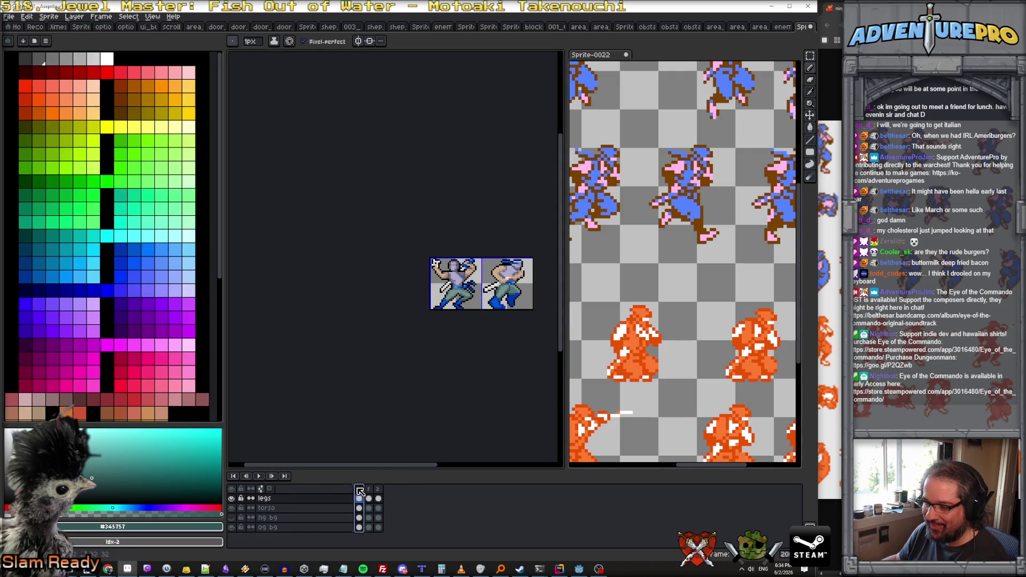
key("Right")
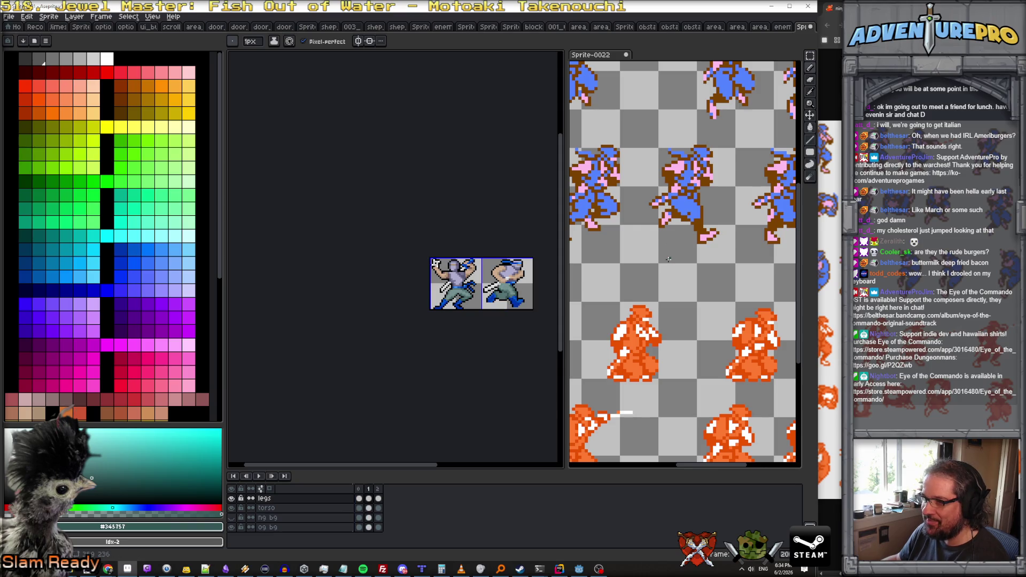
key("Right")
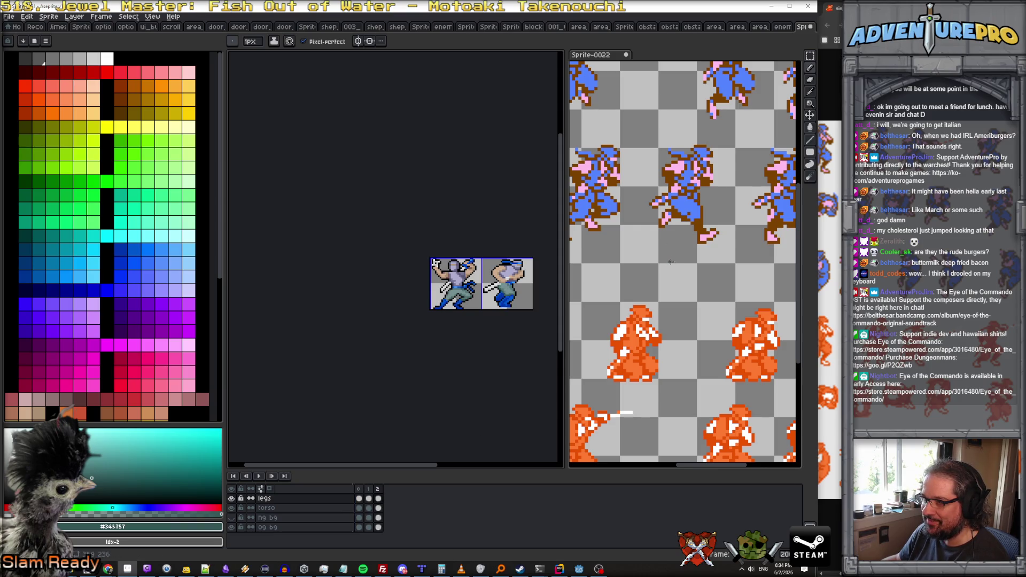
left_click(746, 272)
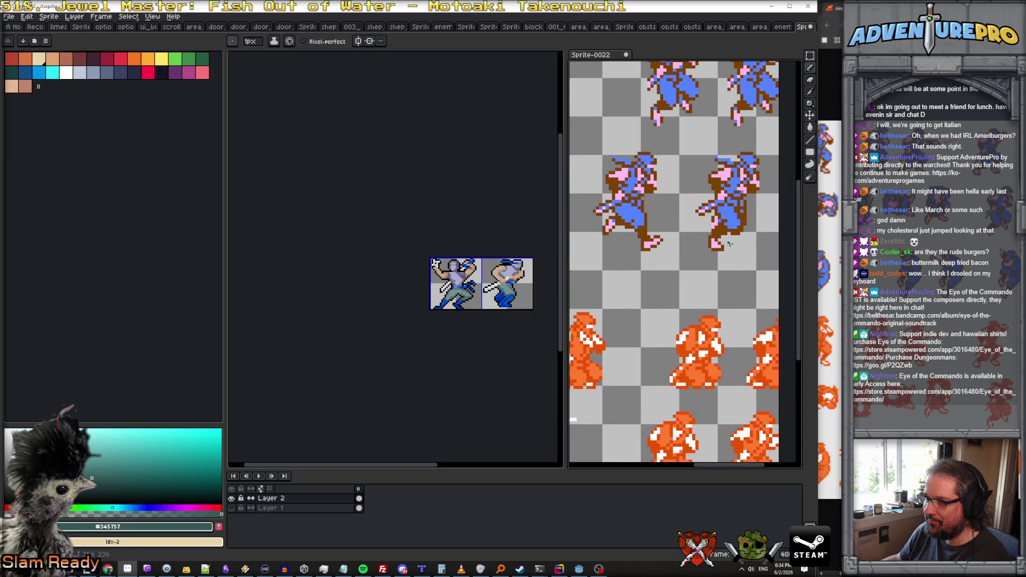
scroll(489, 313, "up", 1)
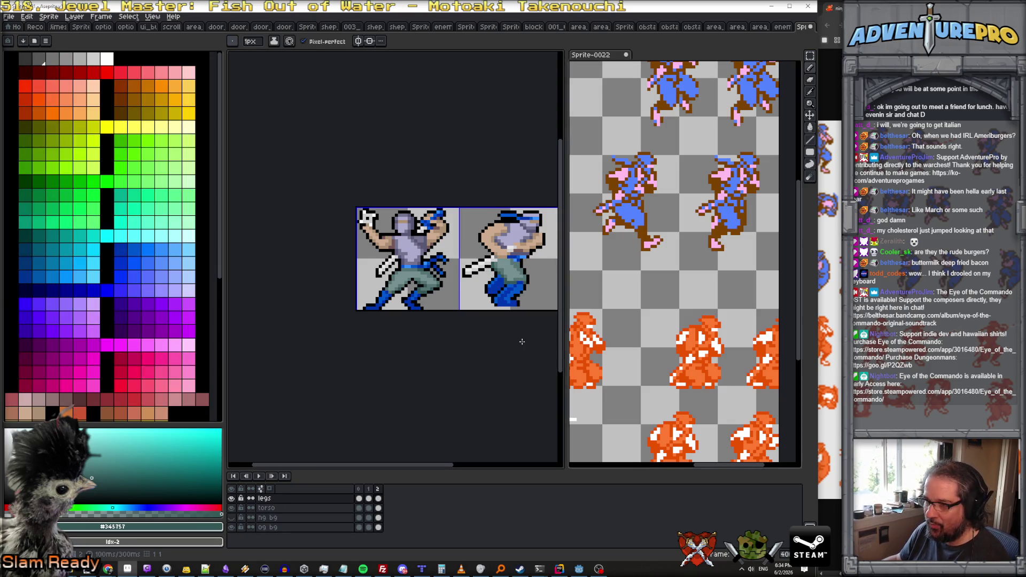
scroll(519, 297, "up", 1)
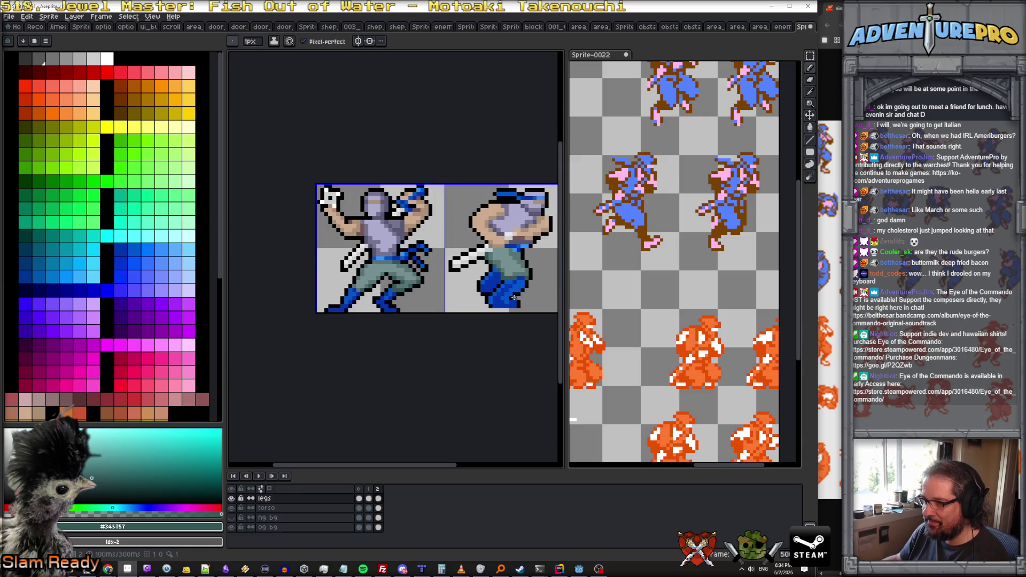
scroll(513, 297, "up", 1)
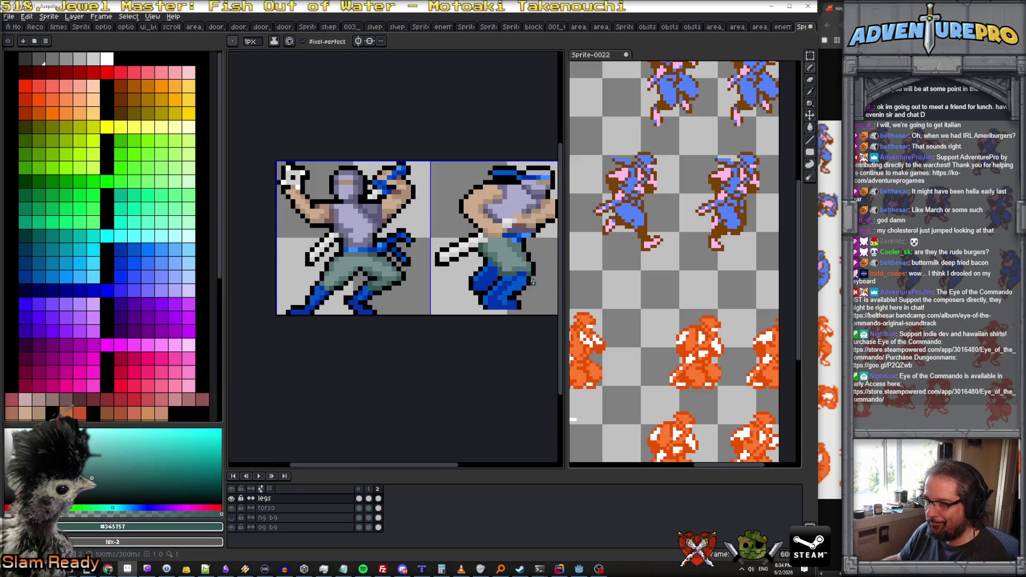
Clear the stray white and black stripes from the right ninja frame's legs using the marquee tool.
key("m")
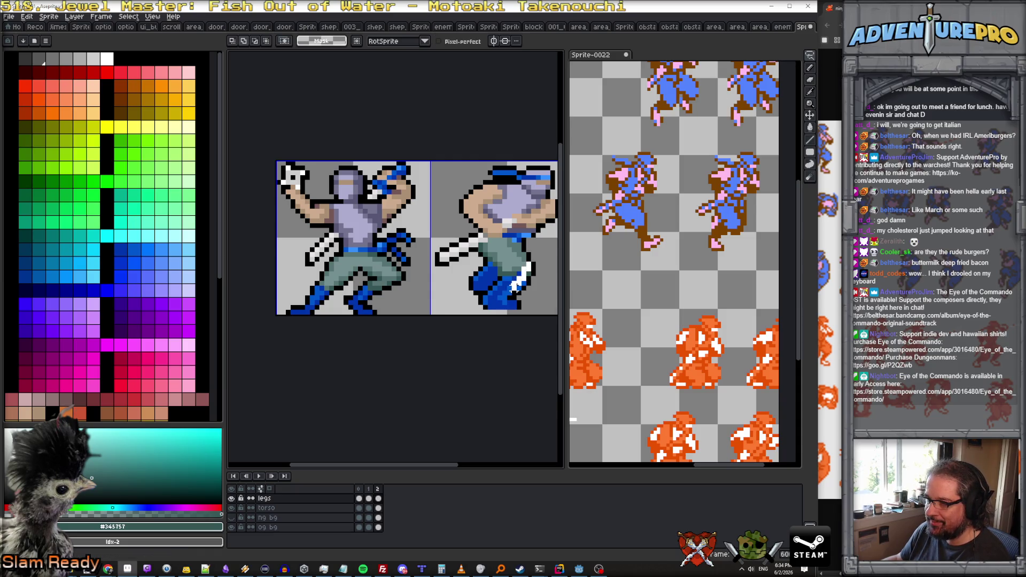
key("ctrl+z")
key("ctrl+z")
key("ctrl+z")
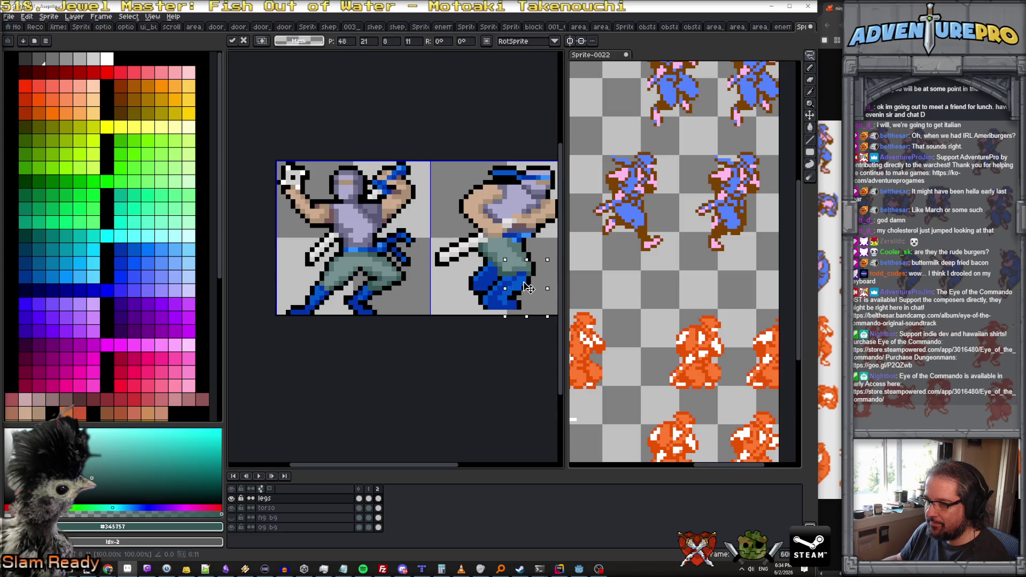
scroll(489, 302, "down", 2)
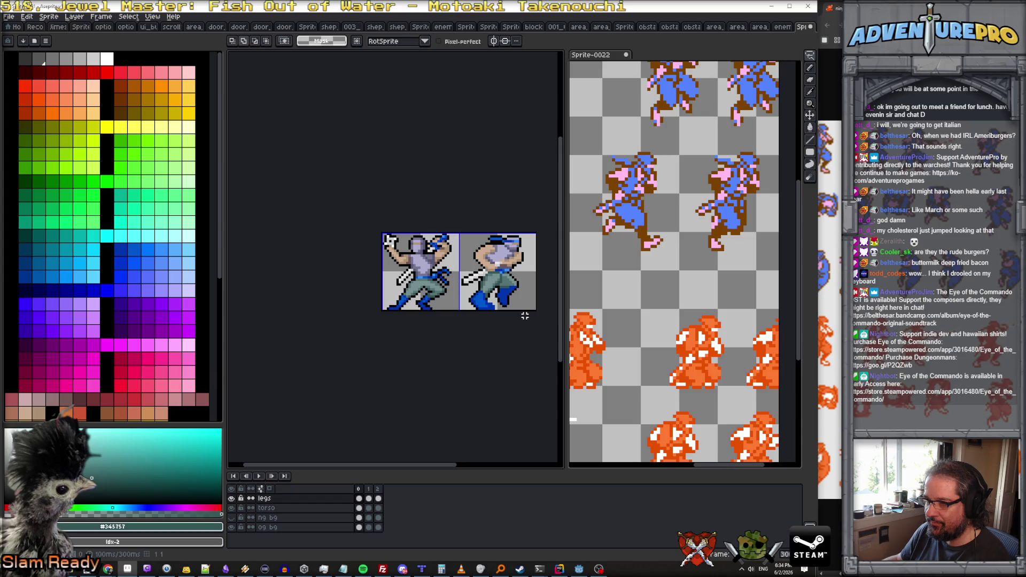
scroll(504, 288, "up", 2)
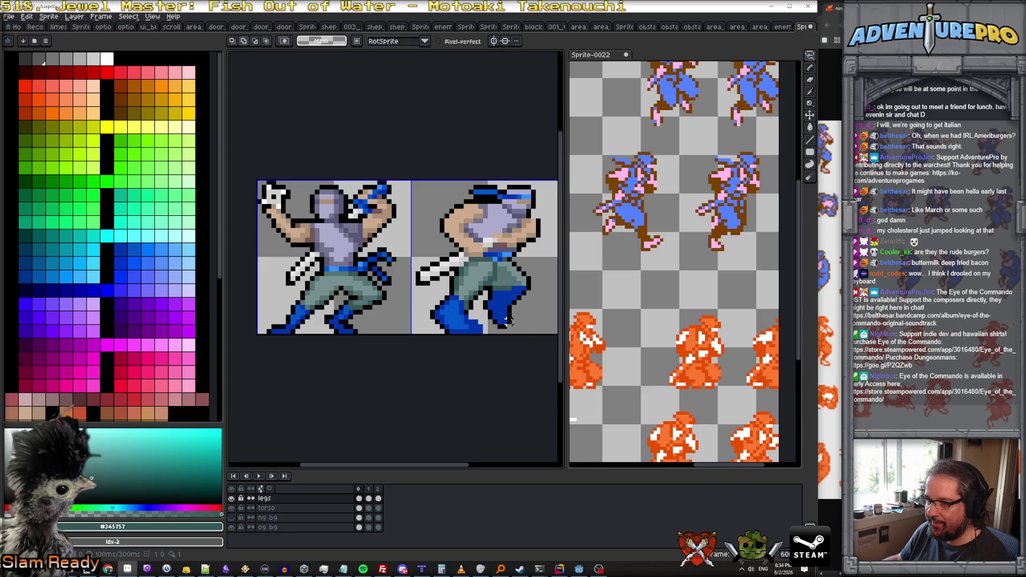
scroll(508, 319, "up", 1)
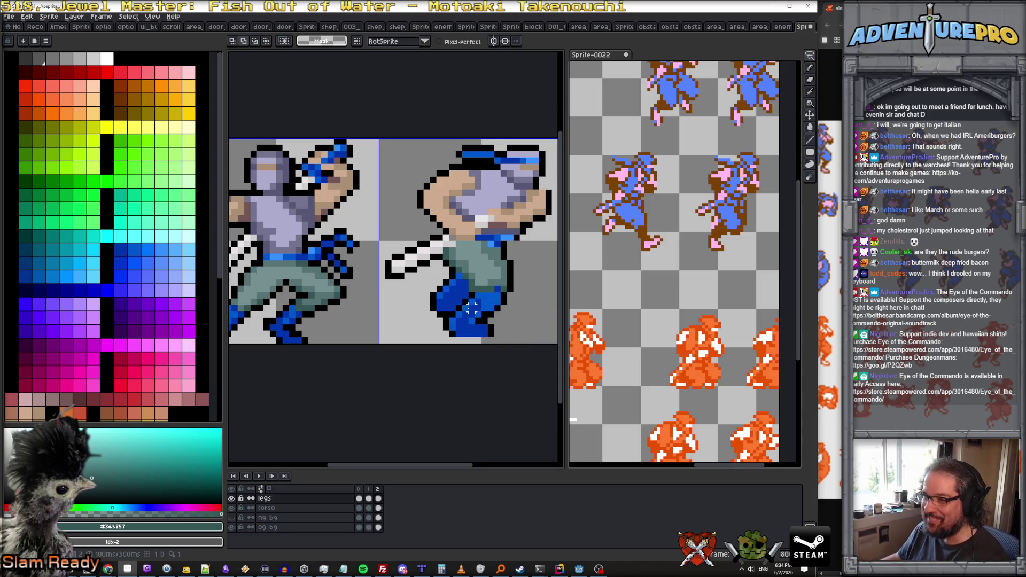
scroll(496, 295, "up", 1)
Repaint the top of the right leg dark teal, lighten two pixels, and darken its edge.
key("b")
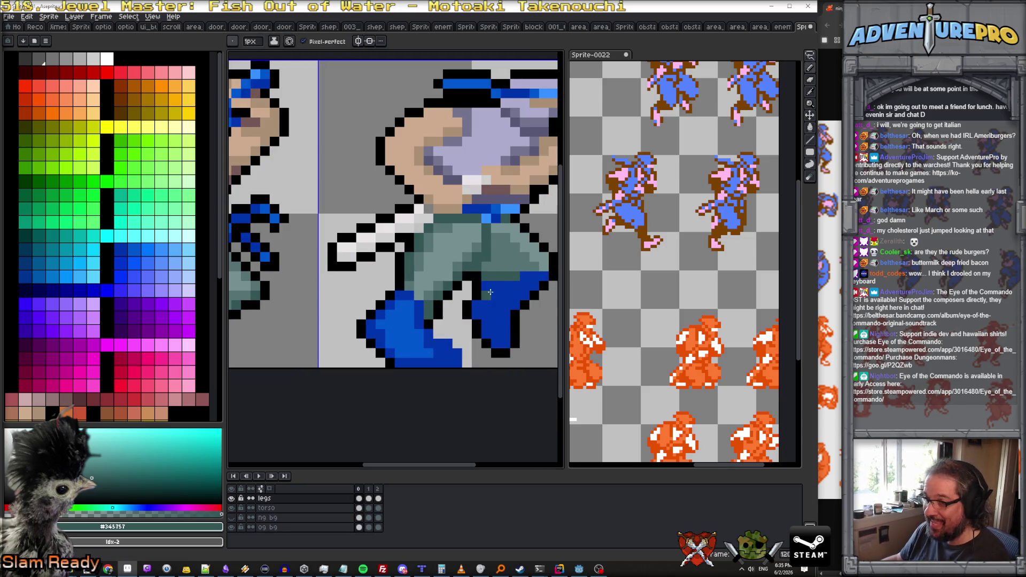
left_click_drag(488, 286, 522, 276)
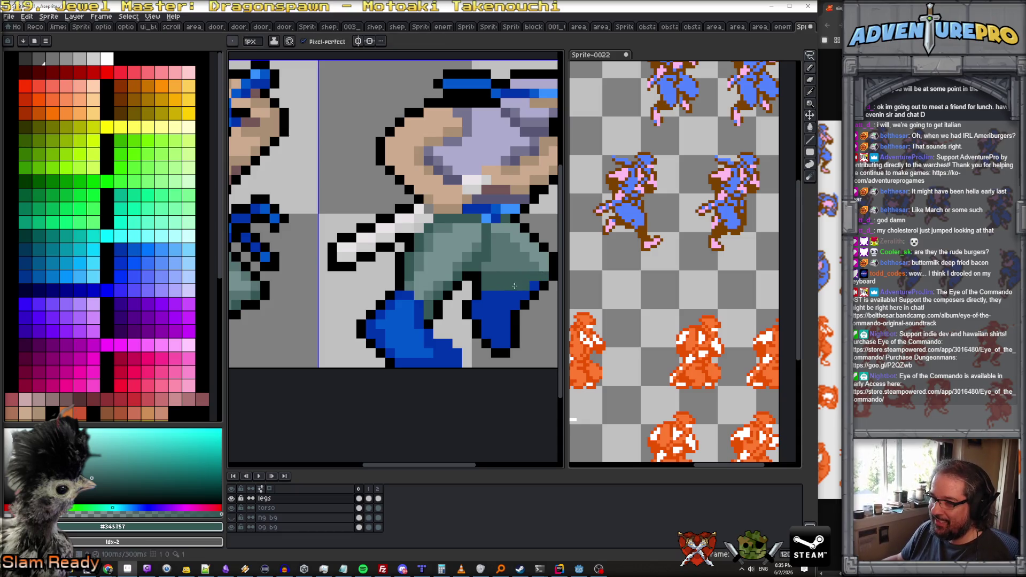
left_click_drag(523, 295, 531, 290)
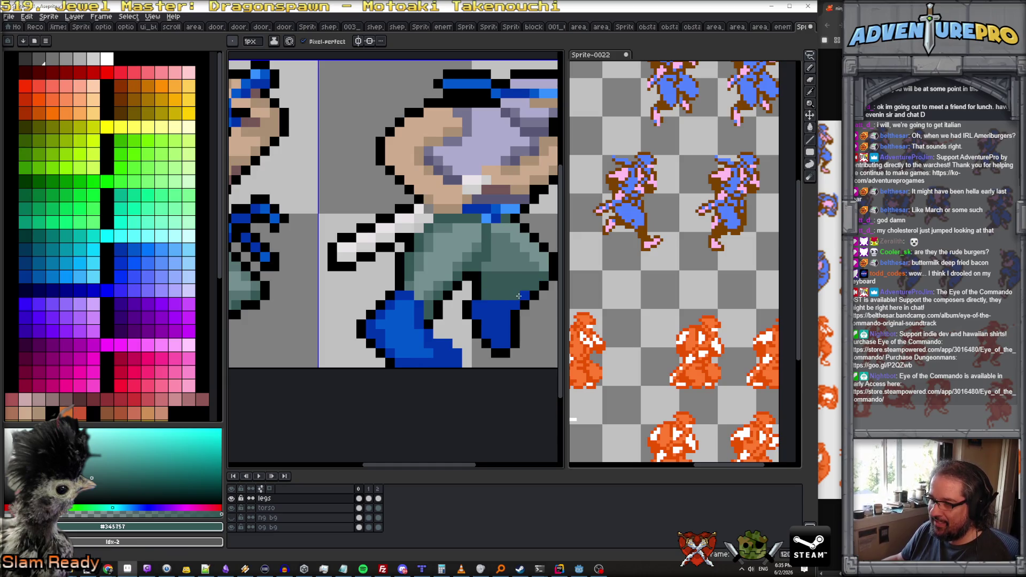
left_click(526, 273, "alt")
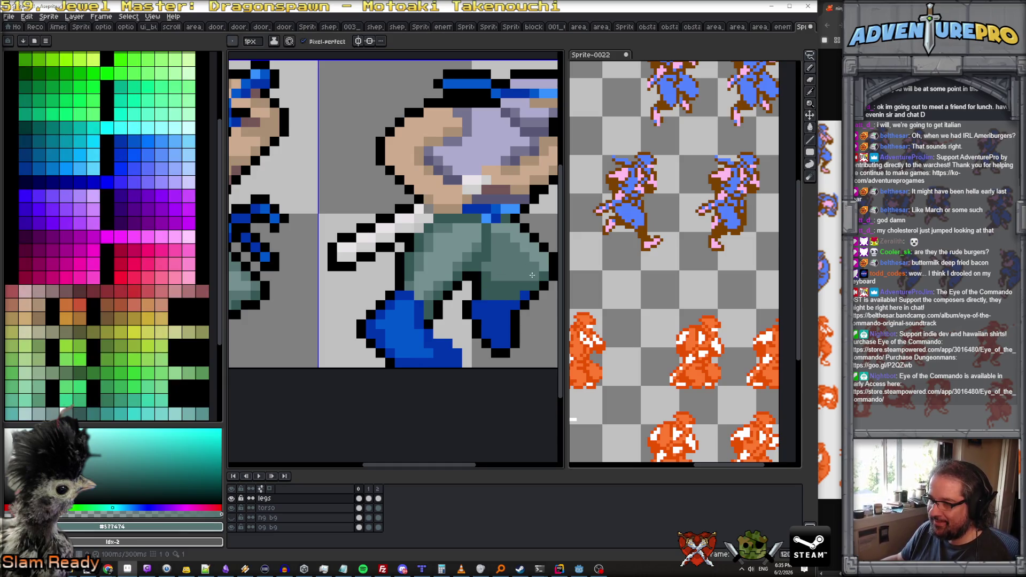
left_click(504, 289)
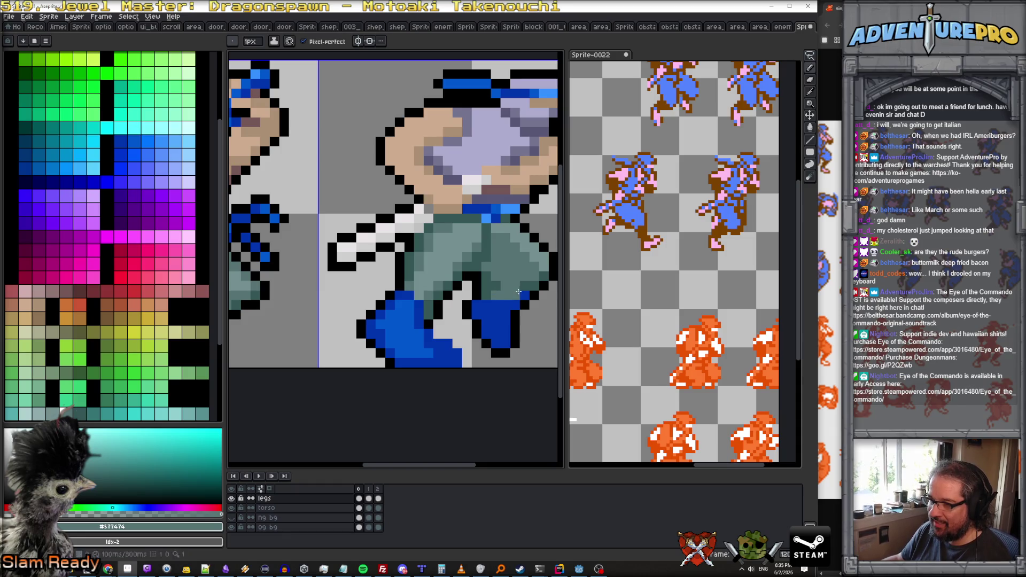
left_click(526, 288)
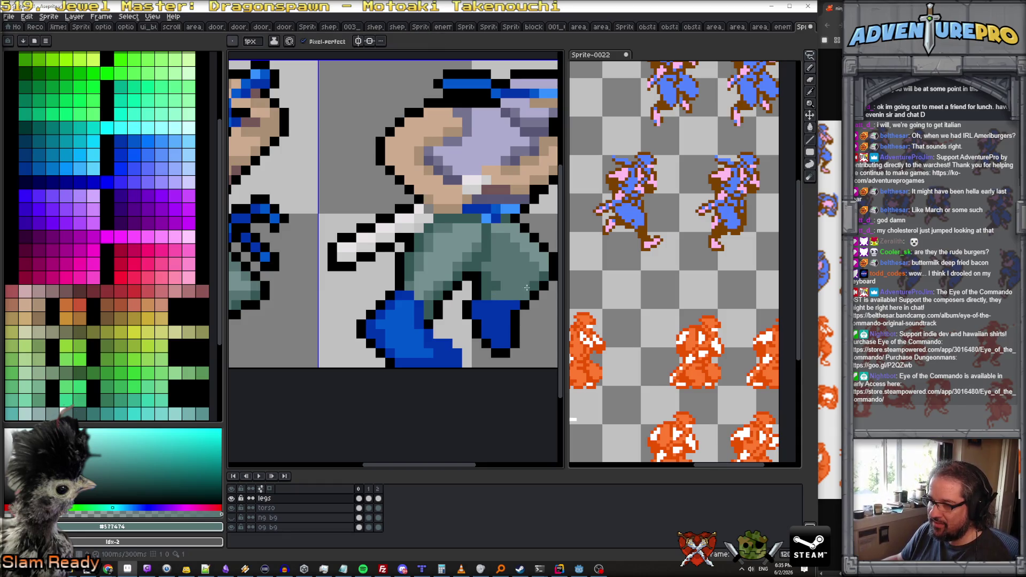
left_click(519, 295, "alt")
left_click(516, 311)
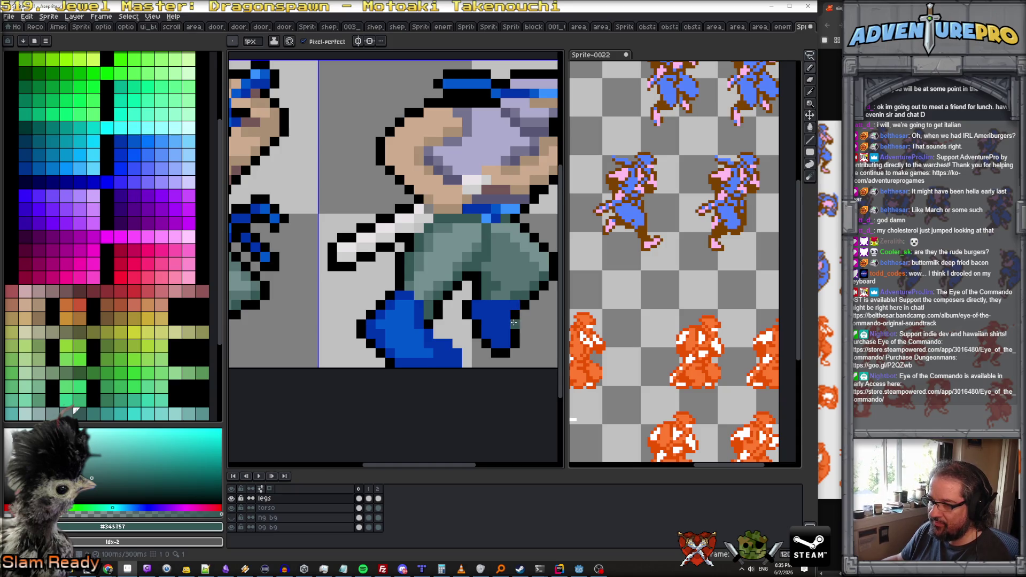
left_click(514, 319, "alt")
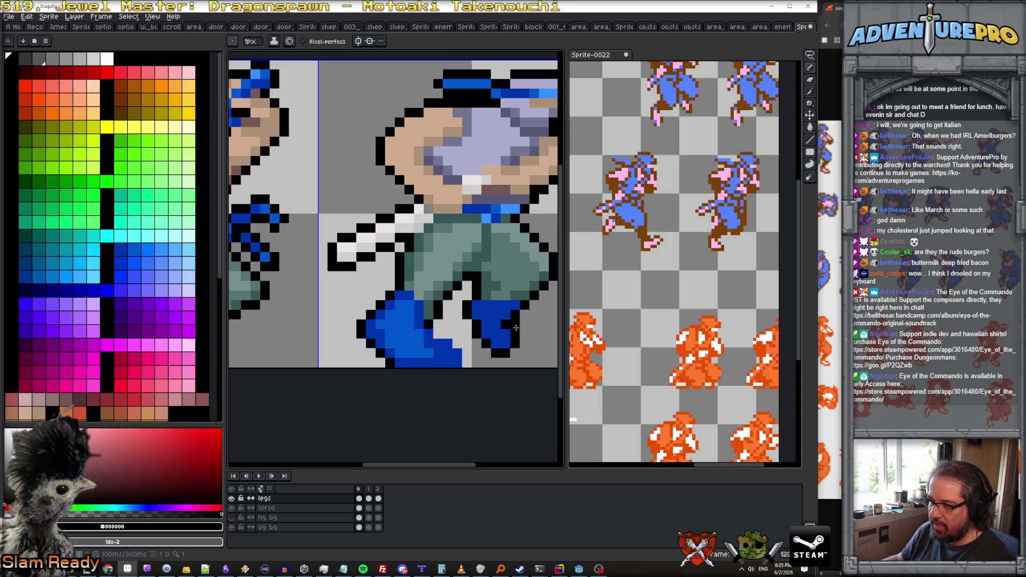
Sample the blue leg colour and the grey-green, darker and lighter pants shades from the sprite.
scroll(517, 324, "down", 4)
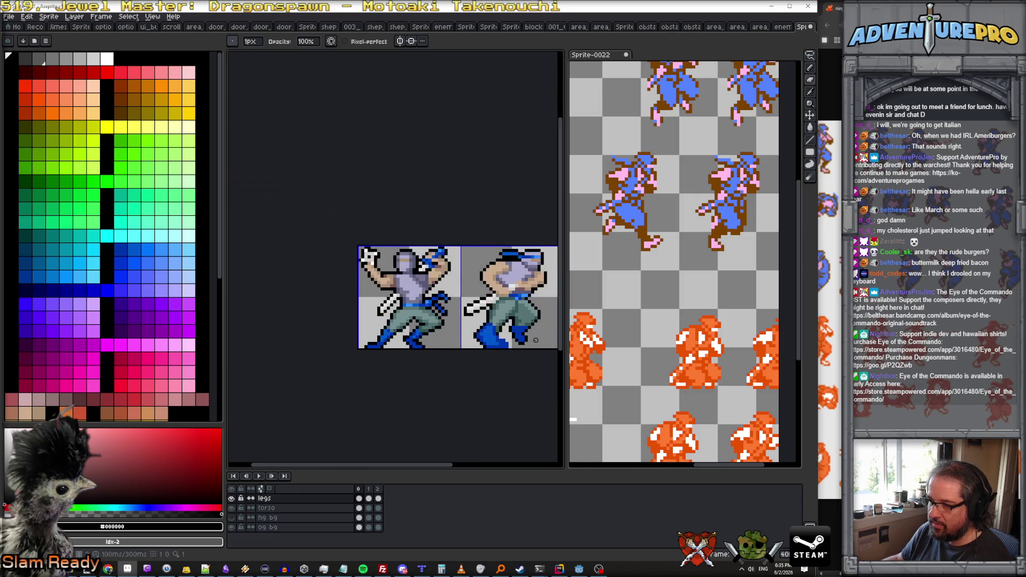
scroll(530, 332, "up", 1)
scroll(530, 332, "up", 2)
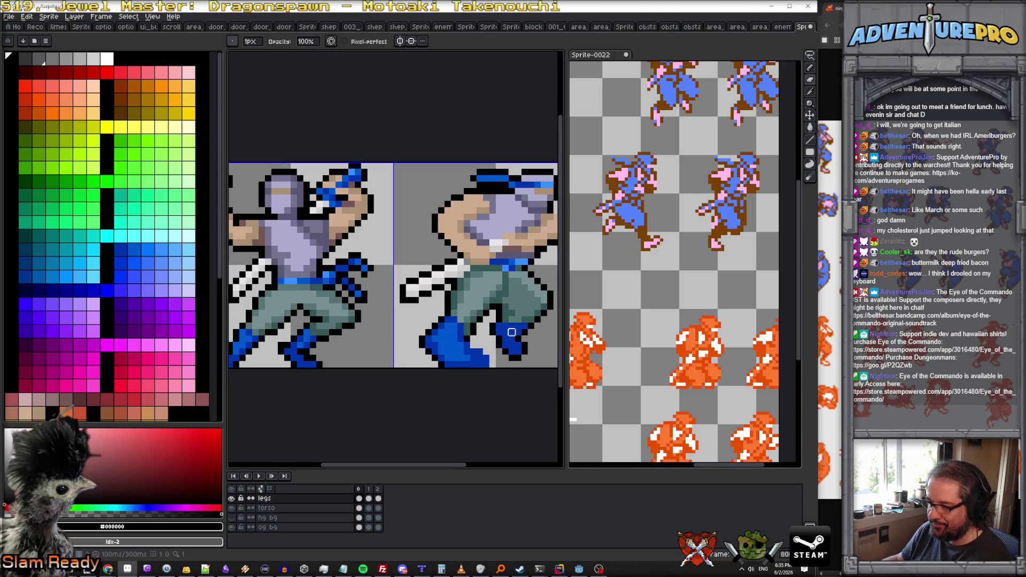
left_click(507, 318, "alt")
left_click(514, 321, "alt")
left_click(524, 321, "alt")
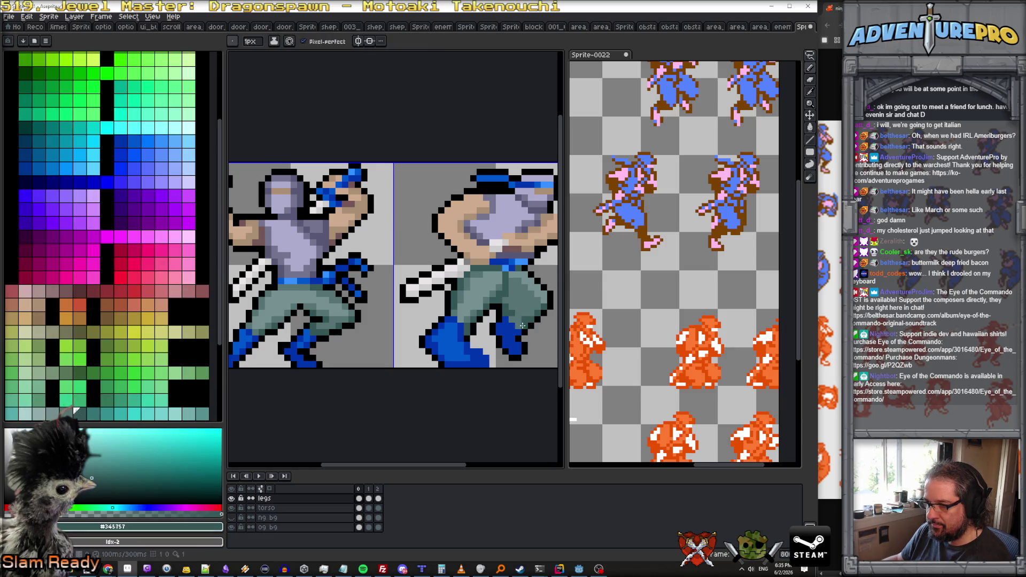
scroll(528, 325, "down", 2)
scroll(529, 323, "up", 3)
left_click(518, 313, "alt")
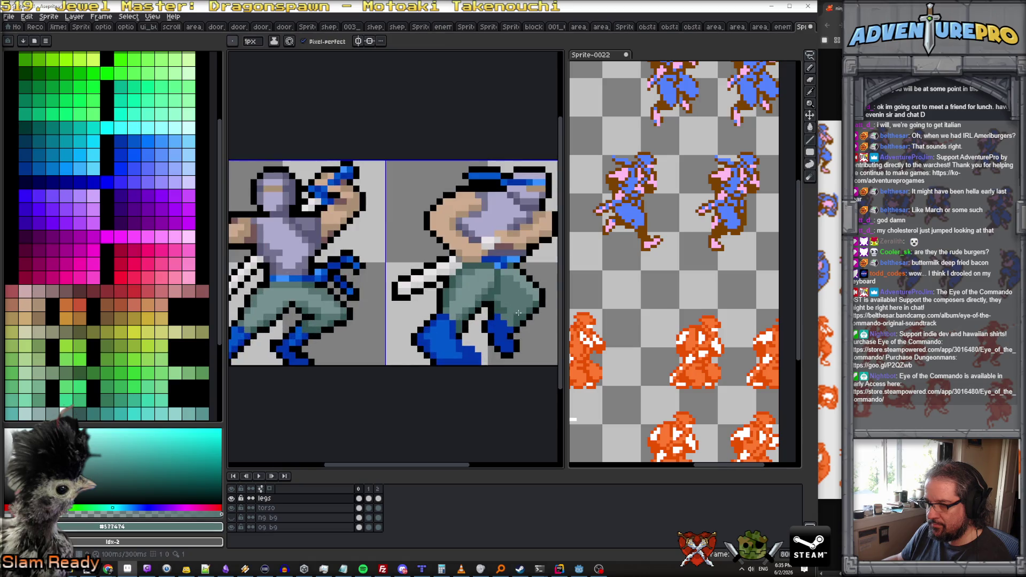
Pick the grey-green pants colour and play the run animation to check the leg motion.
scroll(529, 303, "up", 1)
left_click(526, 306, "alt")
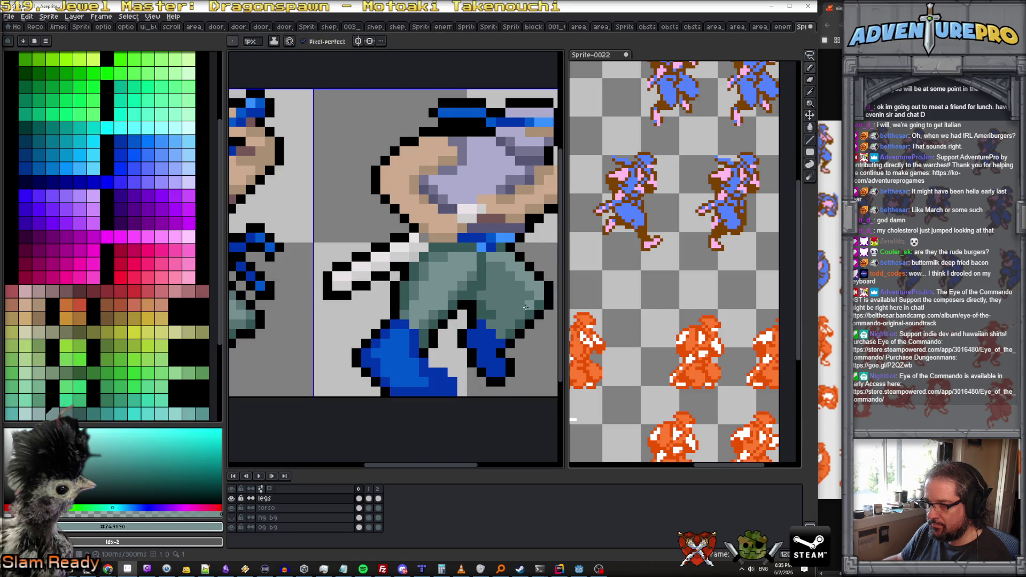
left_click(490, 323, "alt")
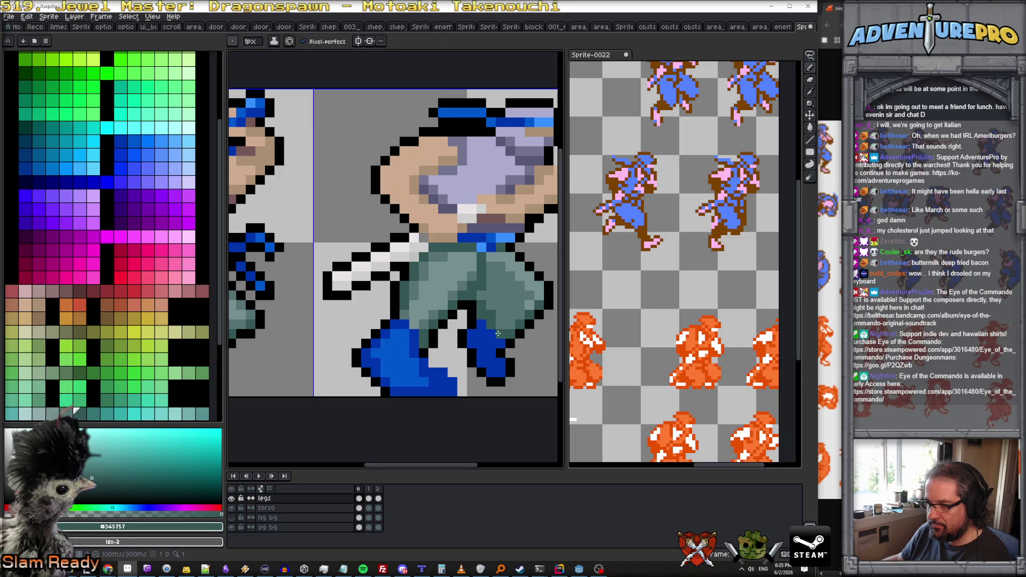
scroll(497, 333, "down", 5)
scroll(508, 342, "up", 5)
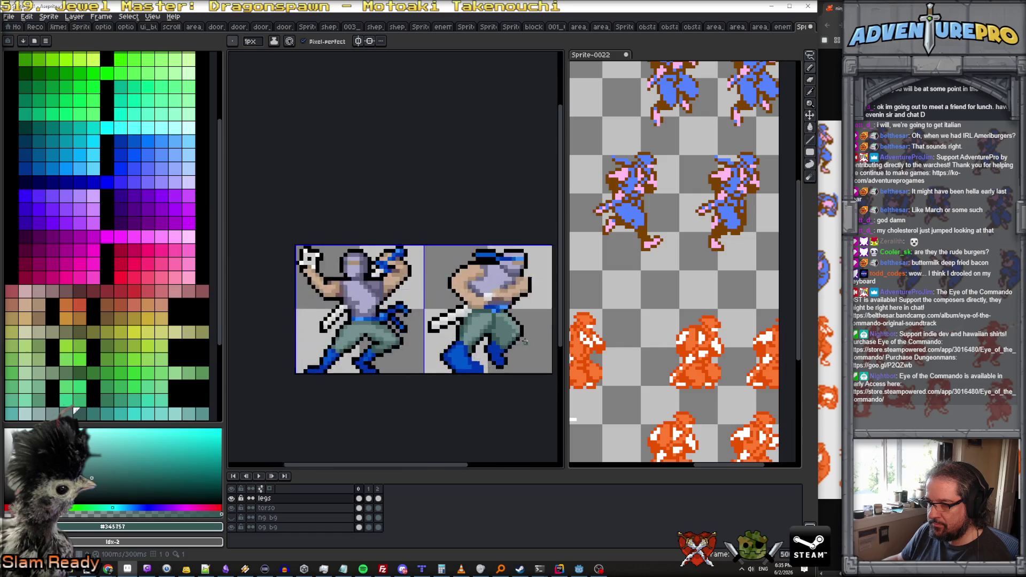
left_click(489, 329, "alt")
scroll(479, 349, "down", 5)
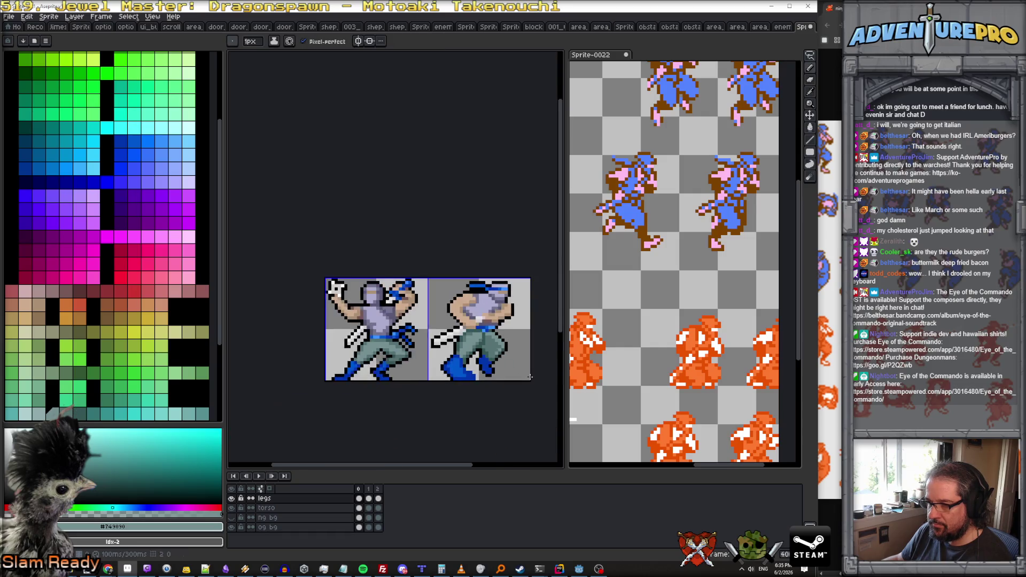
key("Return")
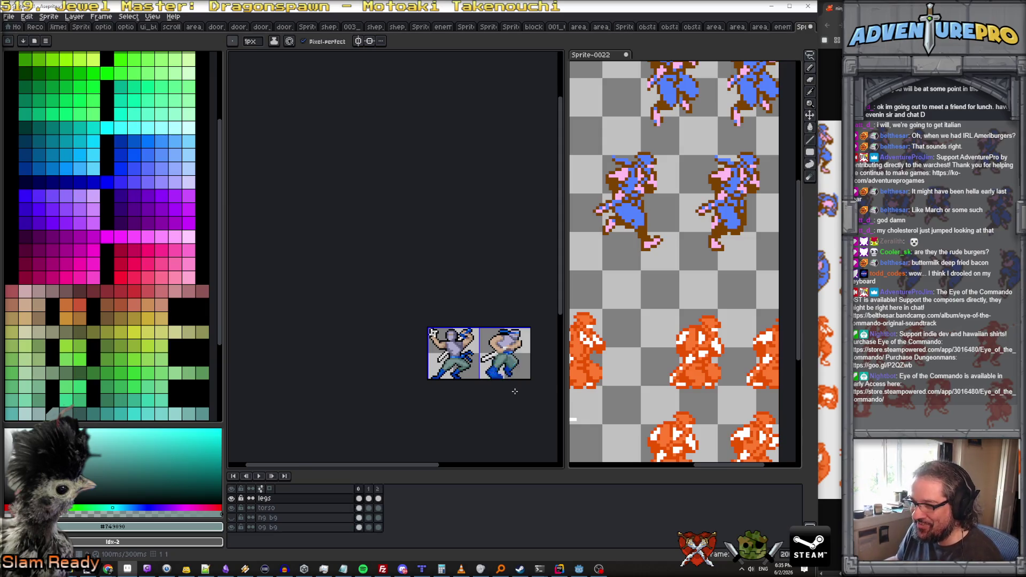
scroll(511, 385, "up", 3)
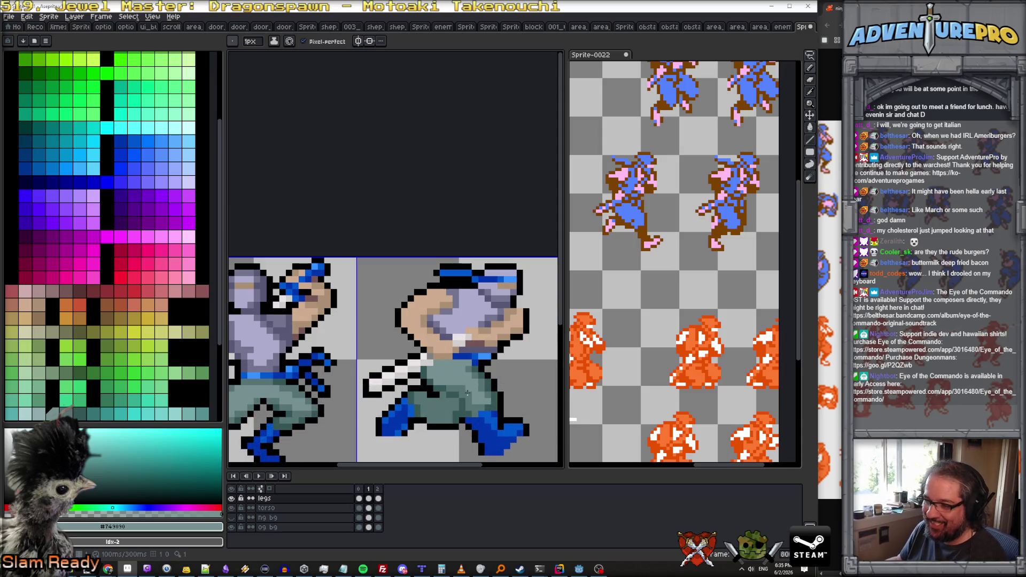
scroll(454, 222, "up", 1)
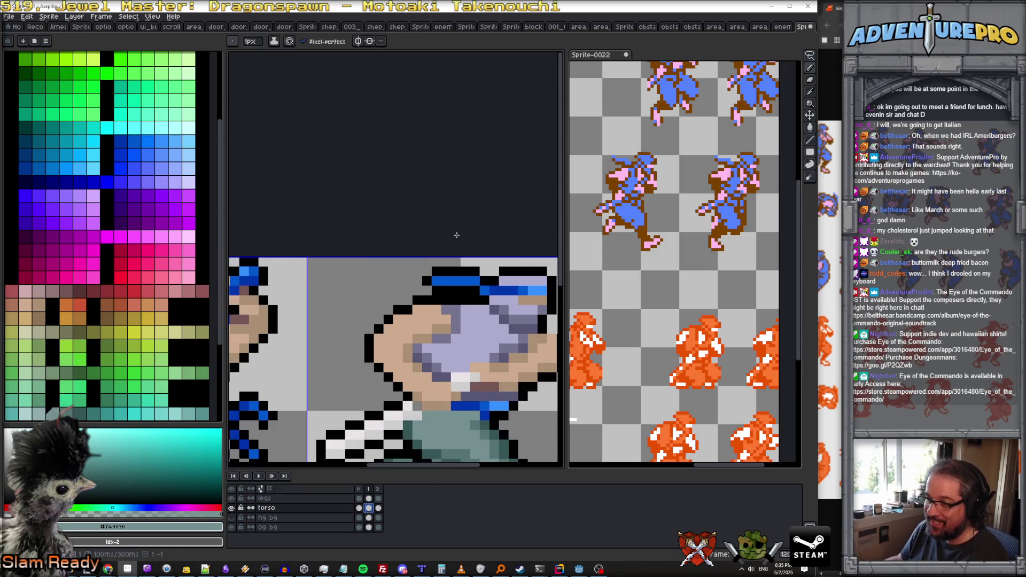
Move the blue headband down one pixel and deselect to commit it.
scroll(460, 254, "up", 1)
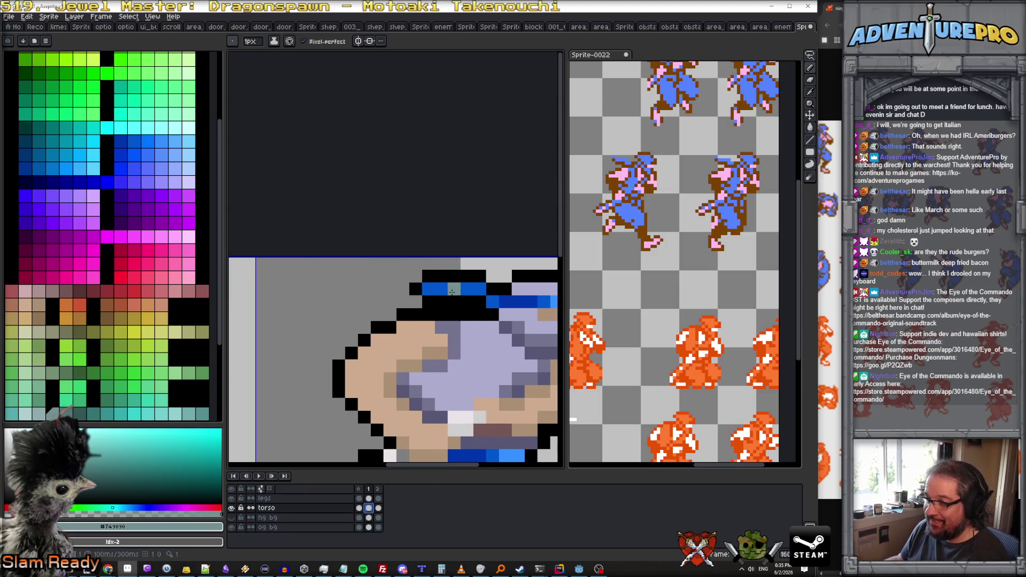
left_click(810, 55)
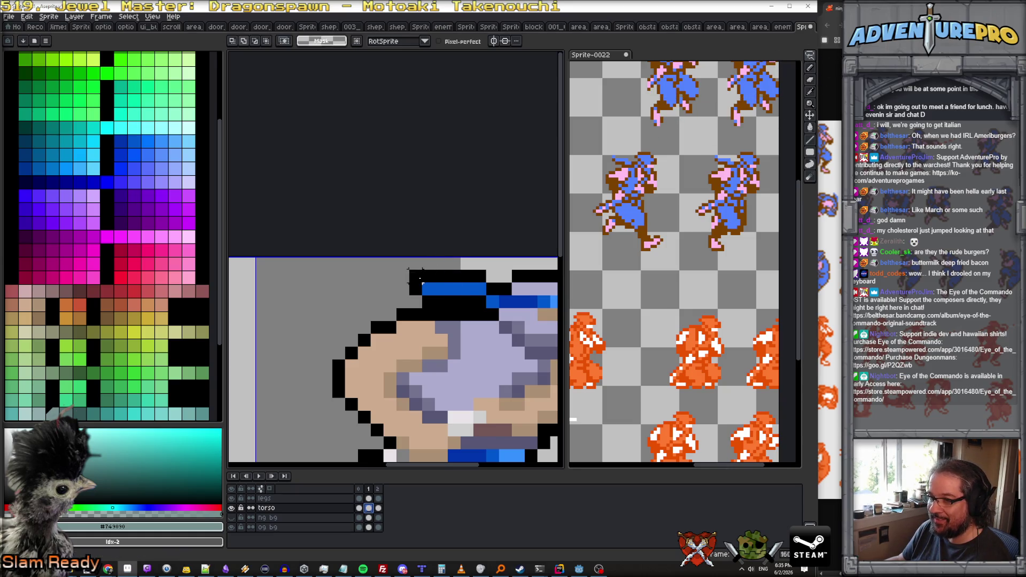
left_click_drag(422, 275, 490, 278)
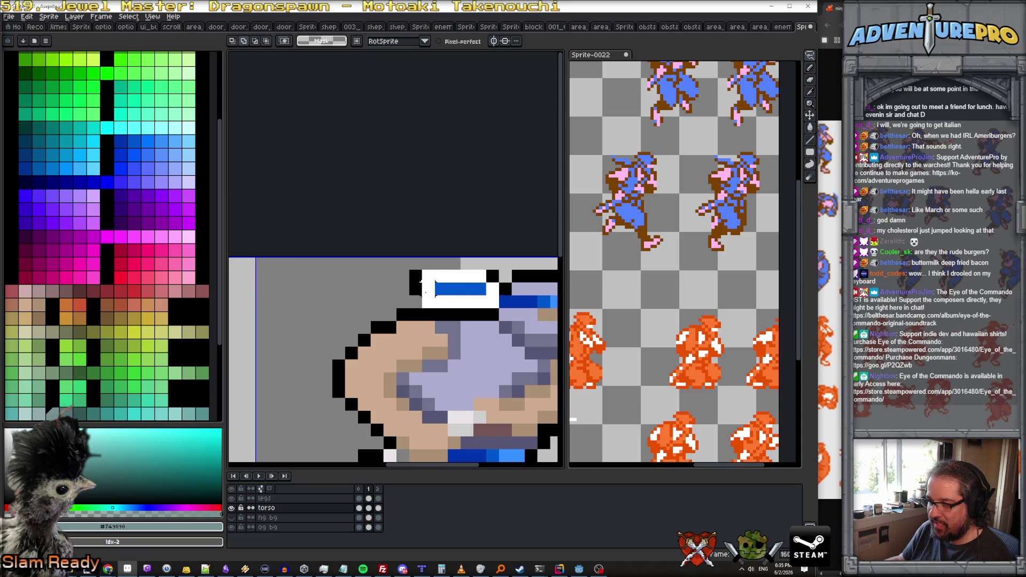
key("ctrl+z")
left_click_drag(464, 303, 468, 315)
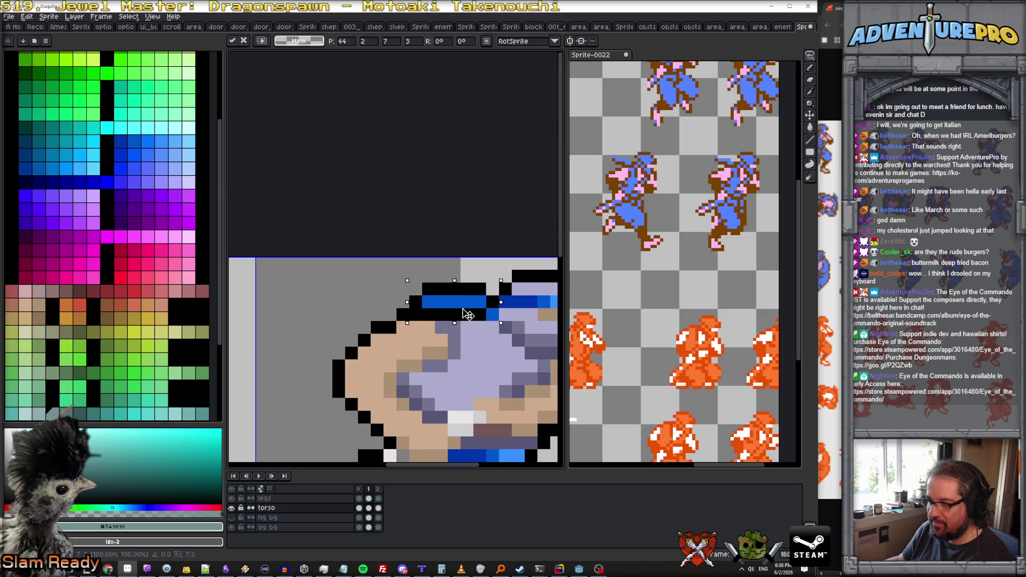
key("ctrl+d")
Fill the gap in the hat outline with black.
scroll(468, 315, "up", 1)
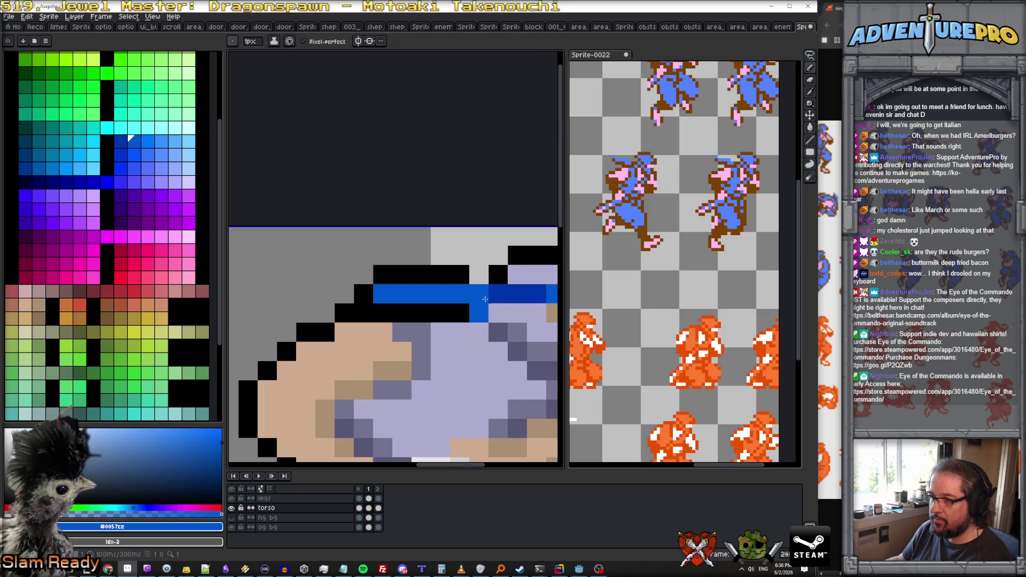
left_click(459, 313, "alt")
left_click(479, 275)
left_click(496, 321, "alt")
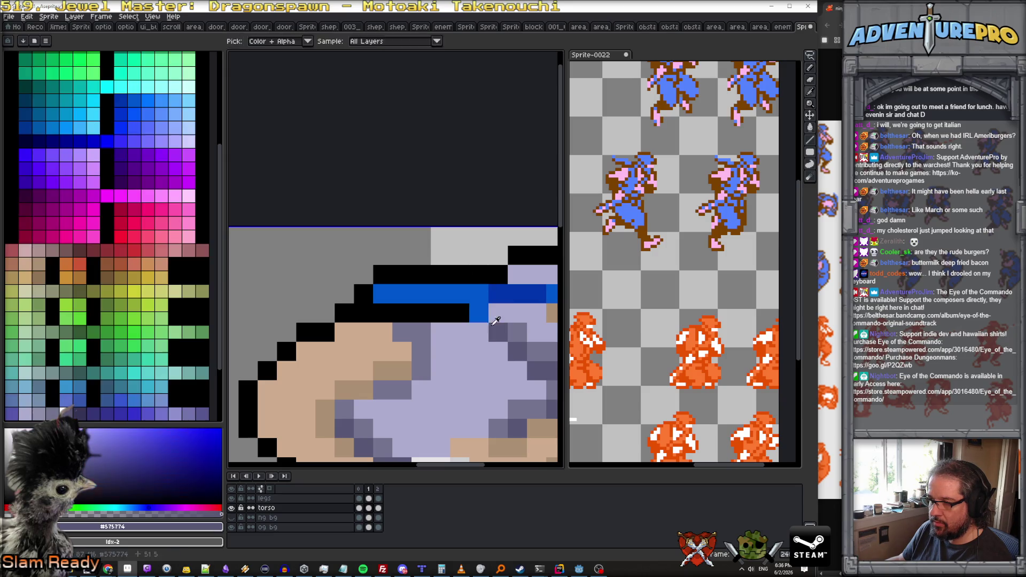
scroll(507, 331, "down", 2)
On the third frame, paint the two blue hat pixels black.
key("period")
key("comma")
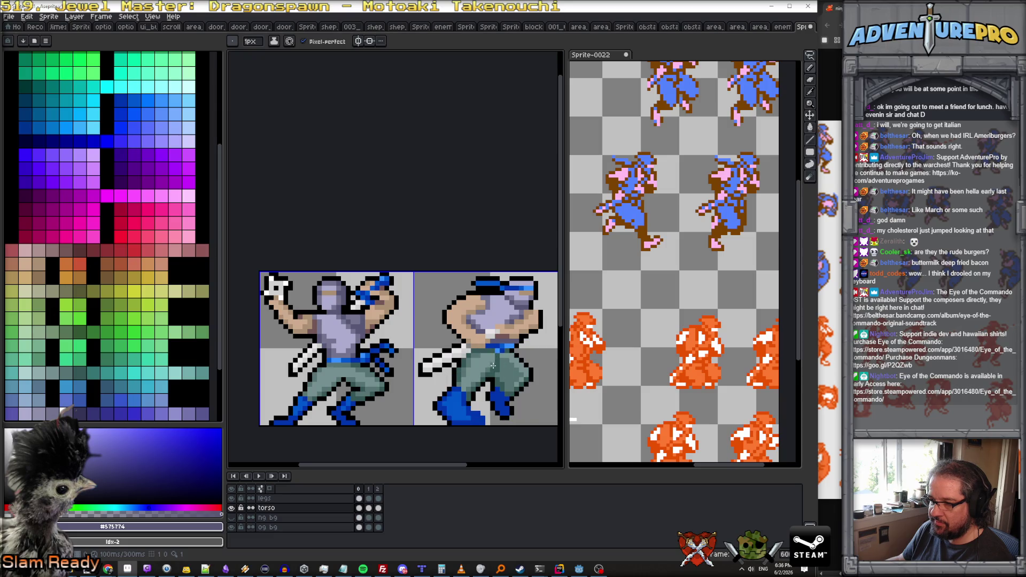
key("period")
scroll(504, 292, "up", 1)
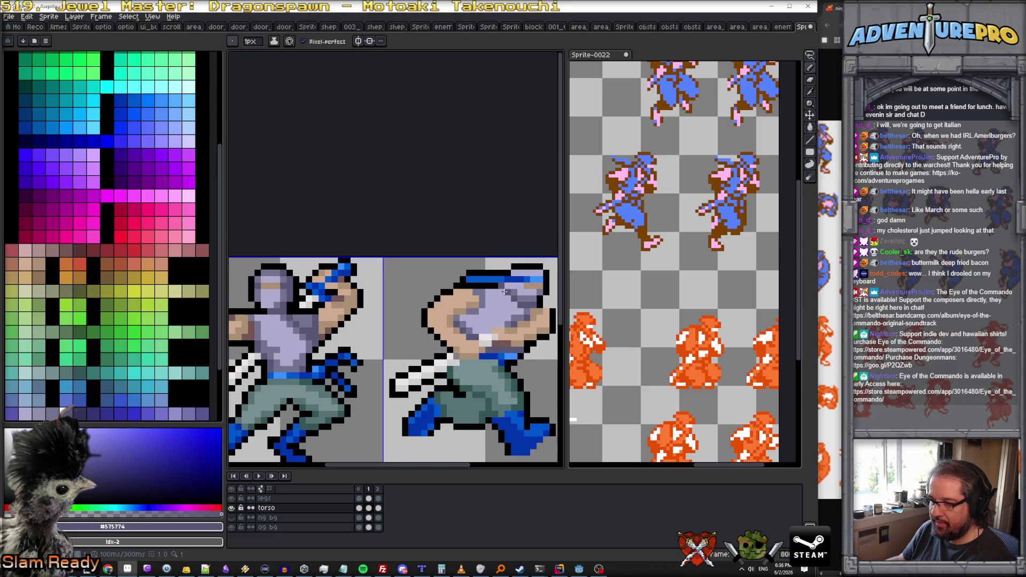
key("period")
scroll(501, 276, "up", 1)
left_click(469, 273, "alt")
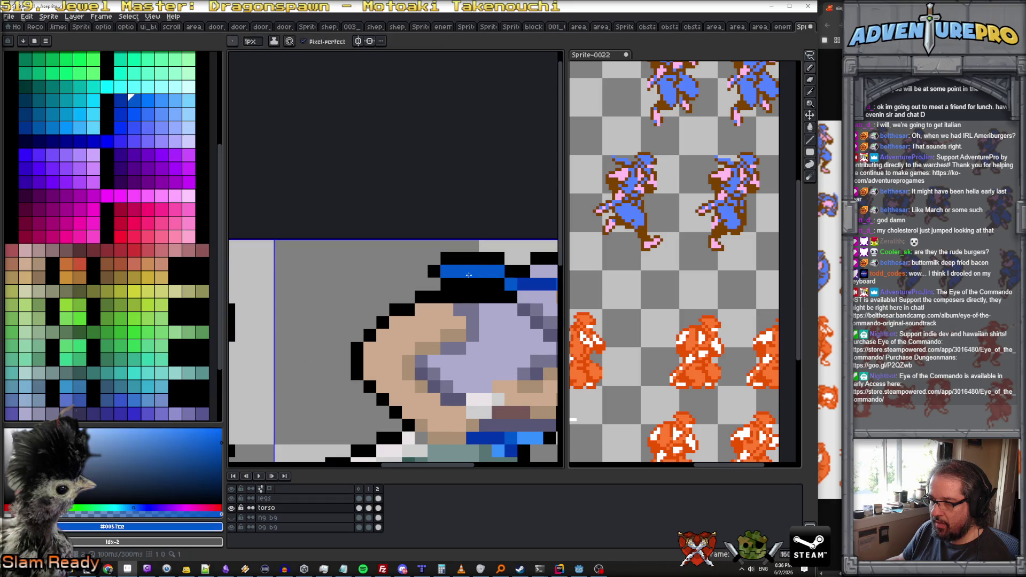
left_click(458, 256, "alt")
left_click_drag(458, 271, 473, 272)
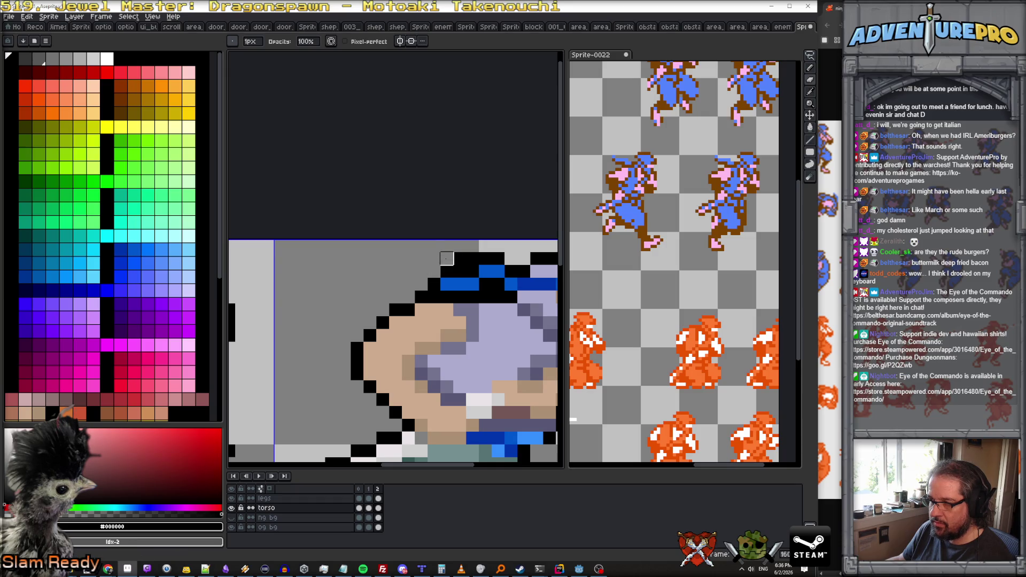
scroll(473, 259, "down", 3)
Play the fixed run animation briefly, then stop it.
left_click(261, 476)
scroll(422, 406, "down", 4)
scroll(473, 403, "up", 3)
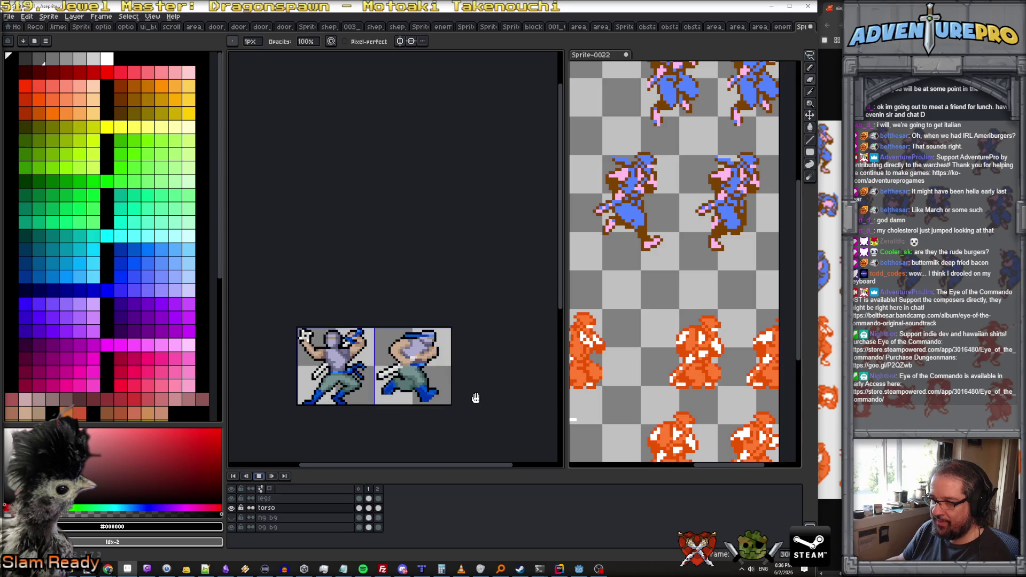
left_click(259, 476)
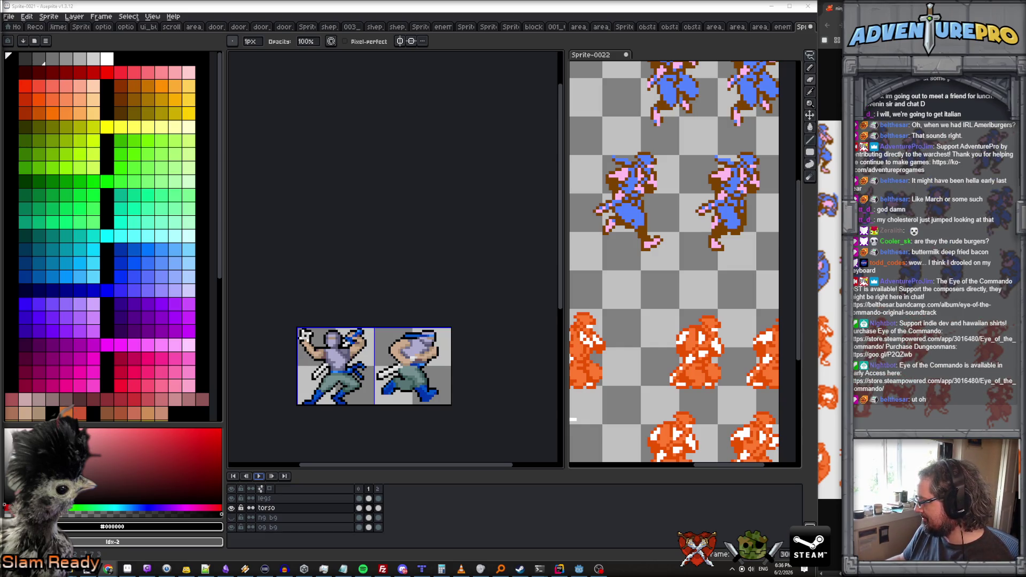
Drag the splitter toward the Sprite-0022 preview to widen the main canvas.
scroll(422, 422, "up", 3)
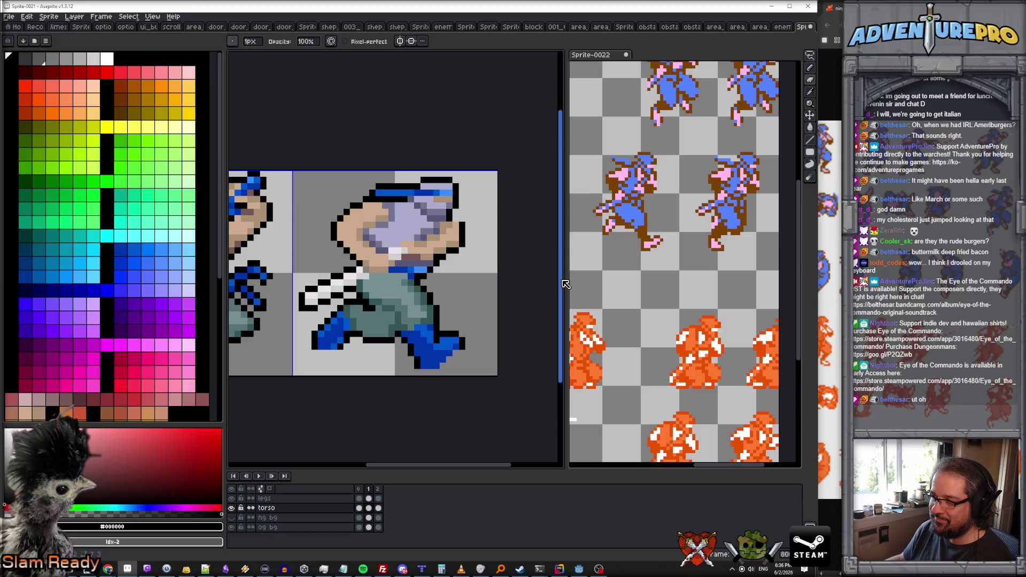
left_click_drag(567, 288, 642, 288)
left_click_drag(526, 289, 534, 274)
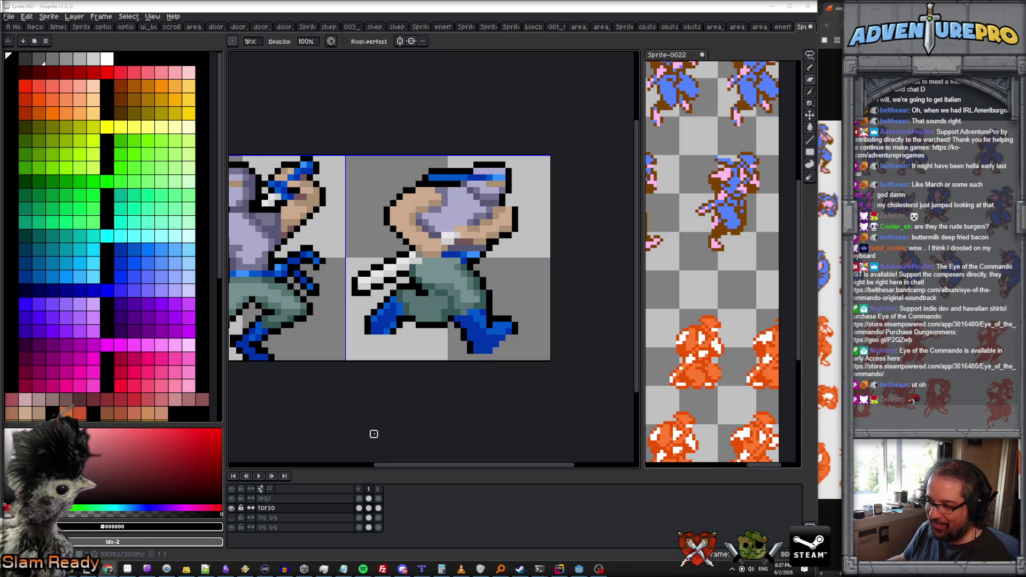
scroll(384, 425, "up", 1)
scroll(422, 419, "down", 1)
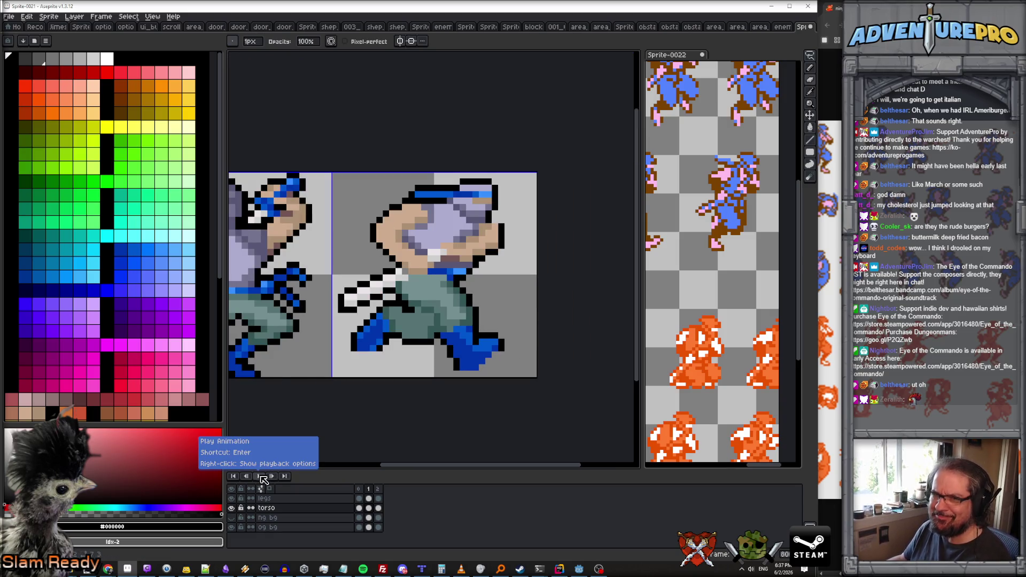
Loop the run animation and zoom the canvas to watch the updated ninja frames.
left_click(262, 476)
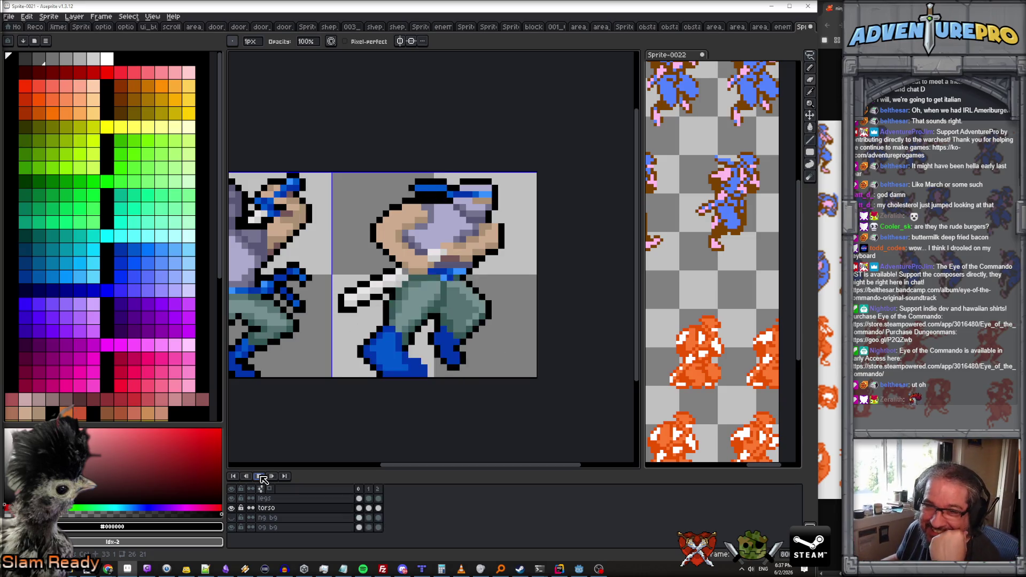
scroll(370, 334, "down", 1)
scroll(370, 333, "down", 2)
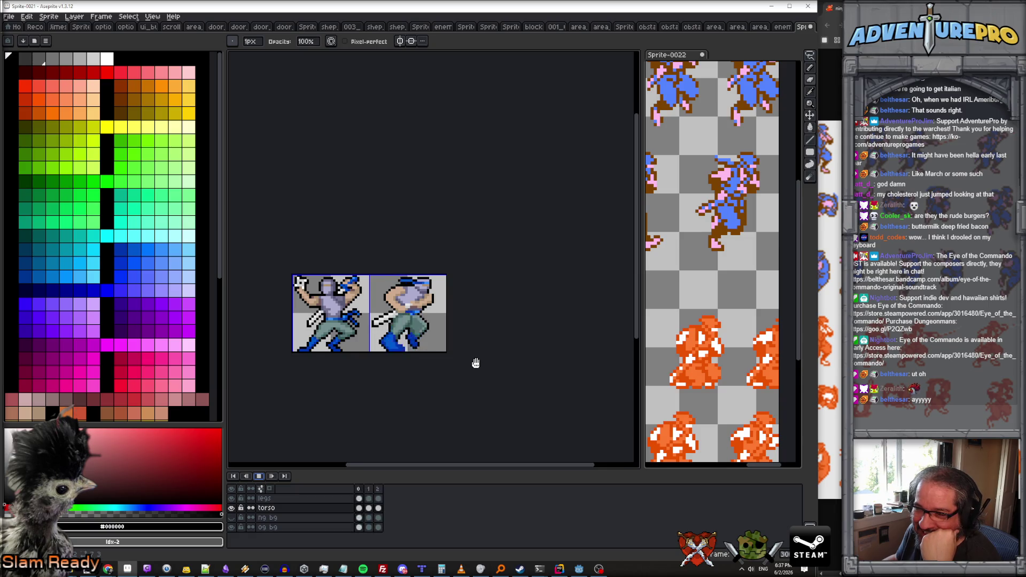
scroll(474, 362, "up", 1)
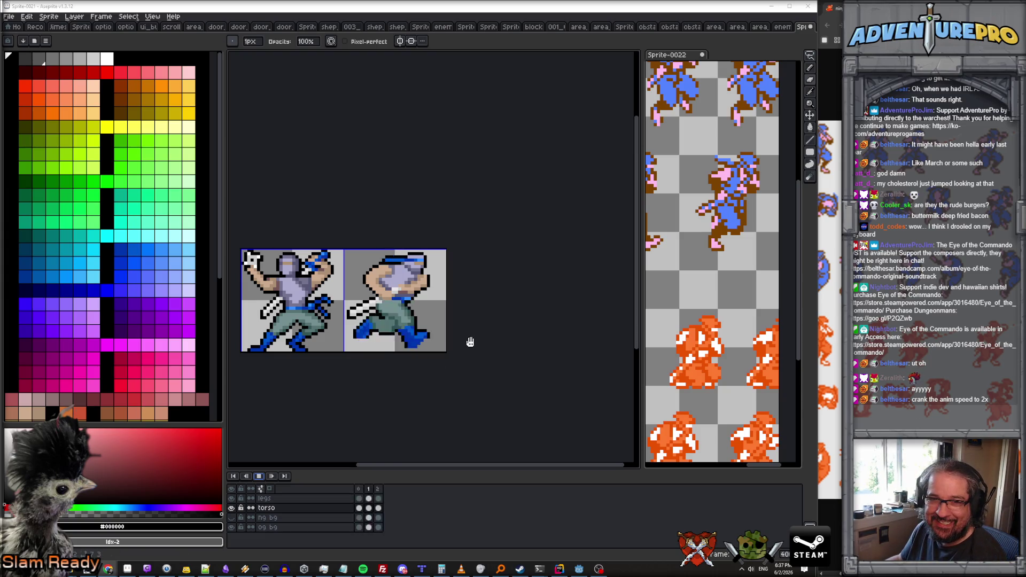
scroll(470, 346, "up", 1)
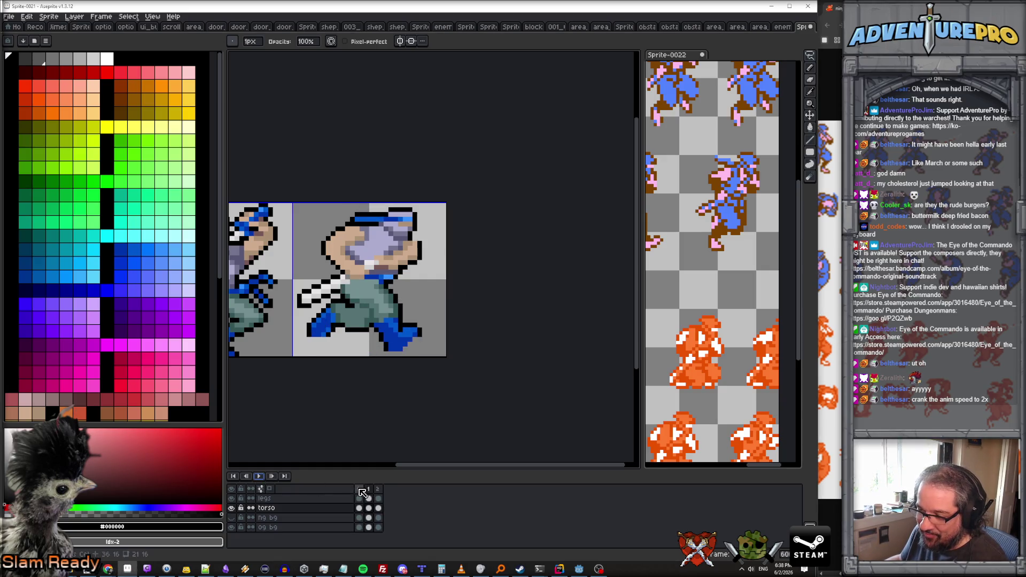
Set frames 0–2 to a 50 ms duration and preview the faster run cycle.
left_click_drag(359, 489, 380, 490)
double_click(379, 489)
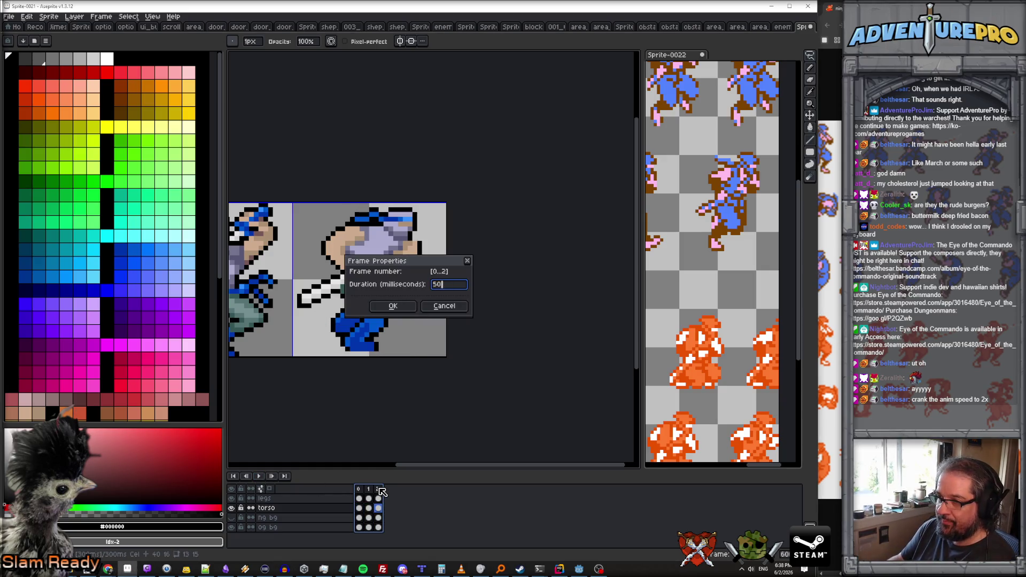
type("50")
key("Return")
left_click(259, 476)
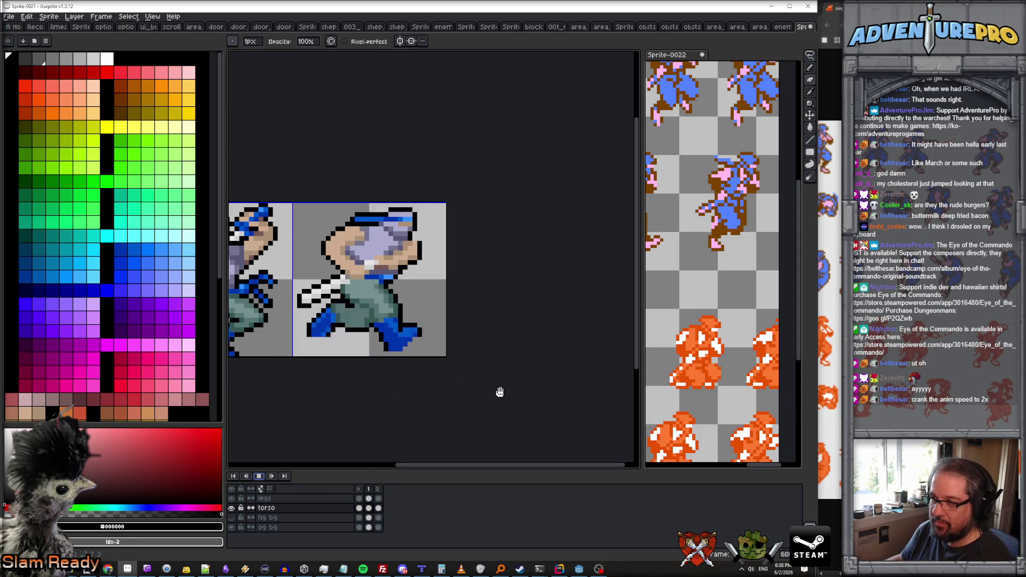
scroll(487, 389, "down", 1)
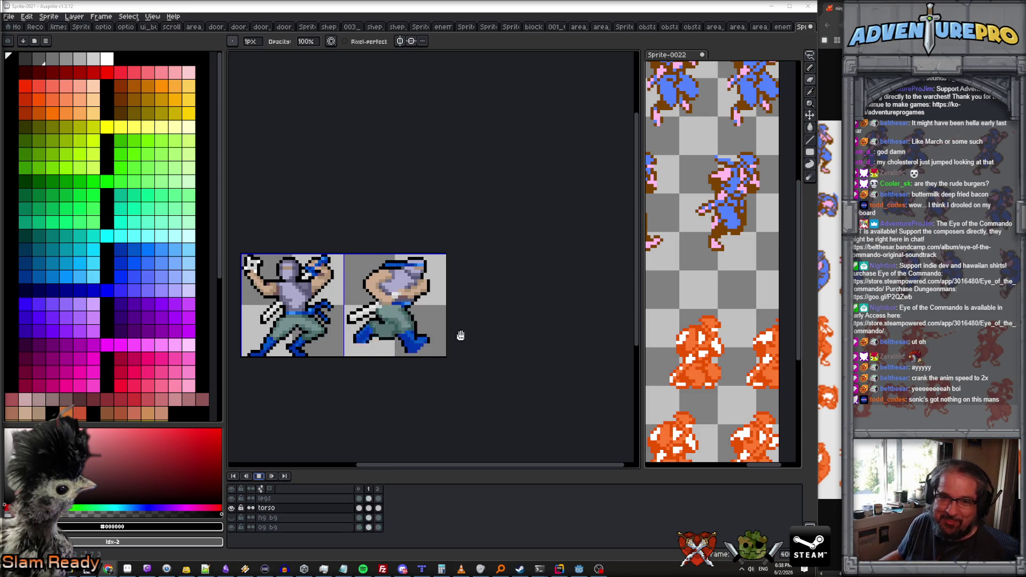
left_click(259, 476)
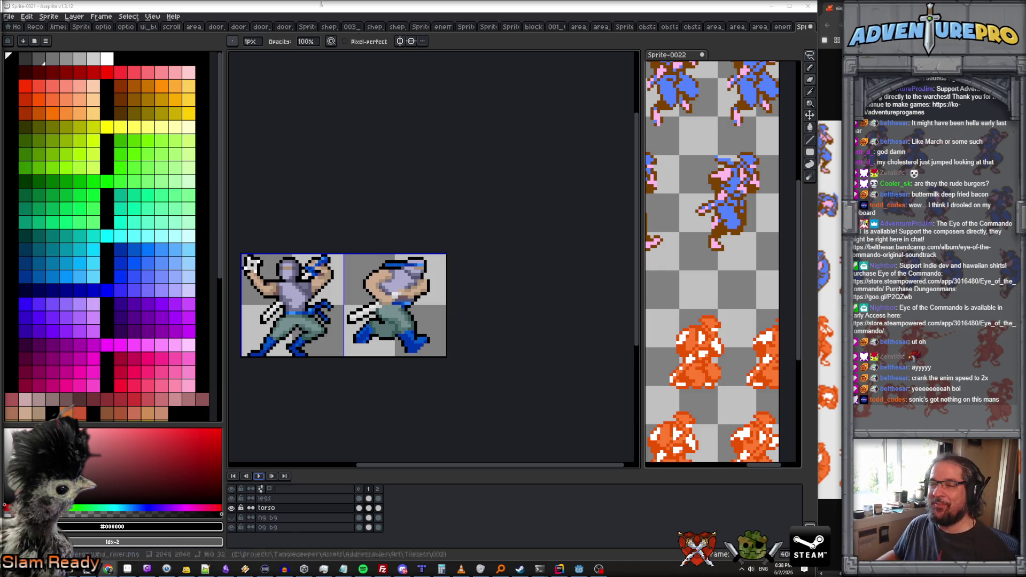
Save the sprite under the file name suddenly_entire_new_ninja_running.ase.
left_click(8, 16)
left_click(41, 62)
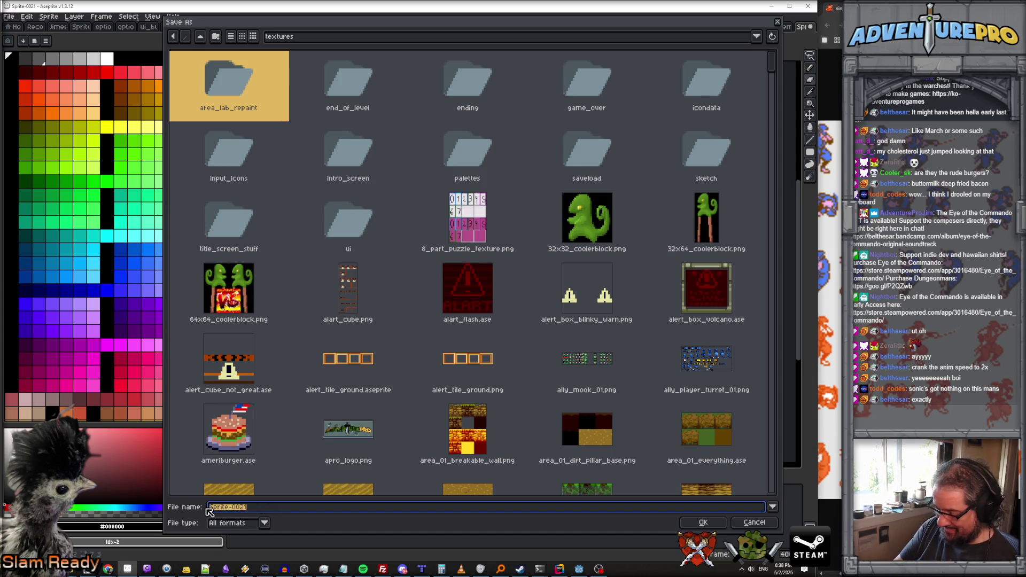
type("sudde")
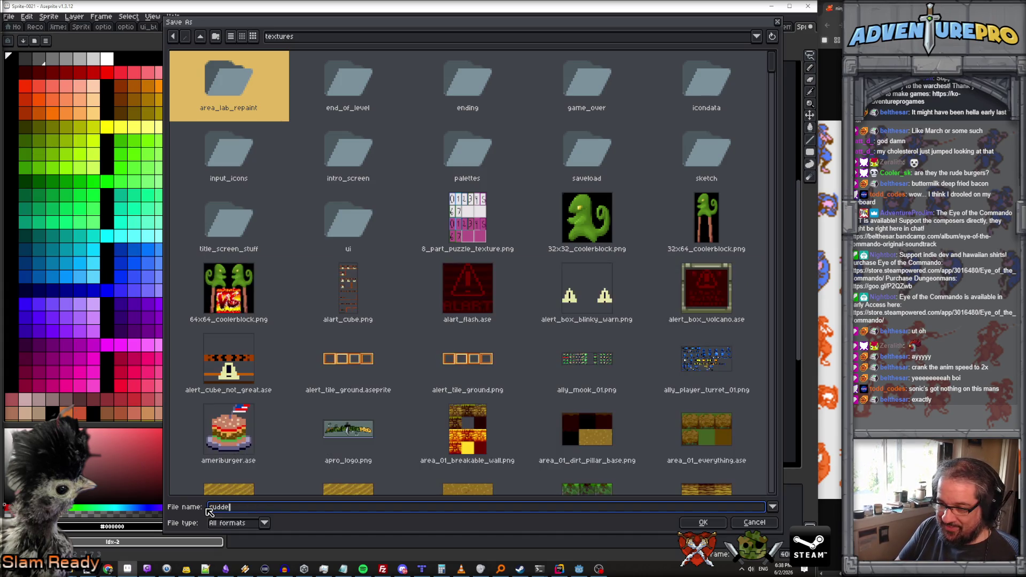
type("nly_entire_new)")
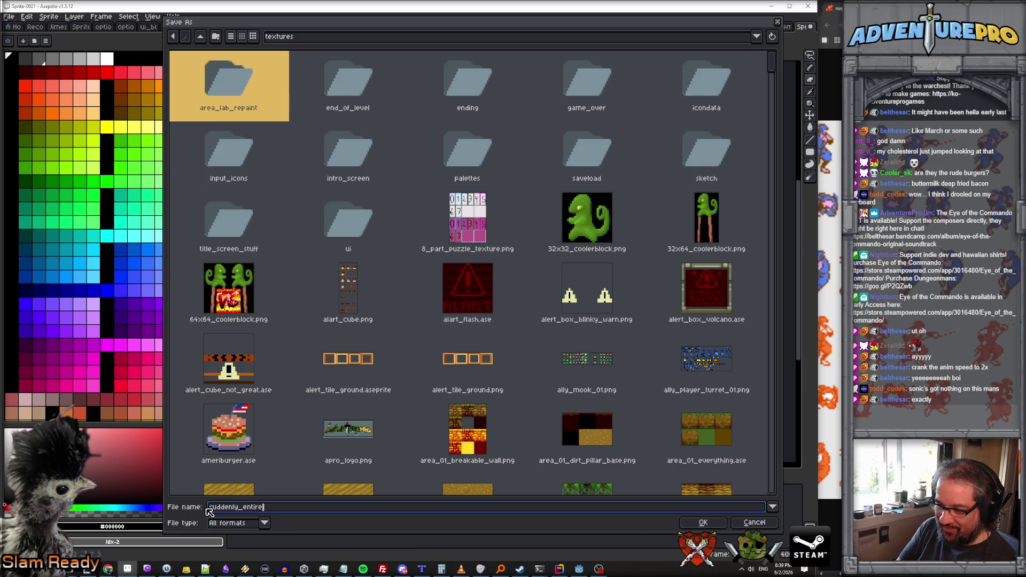
key("BackSpace")
type("_nin")
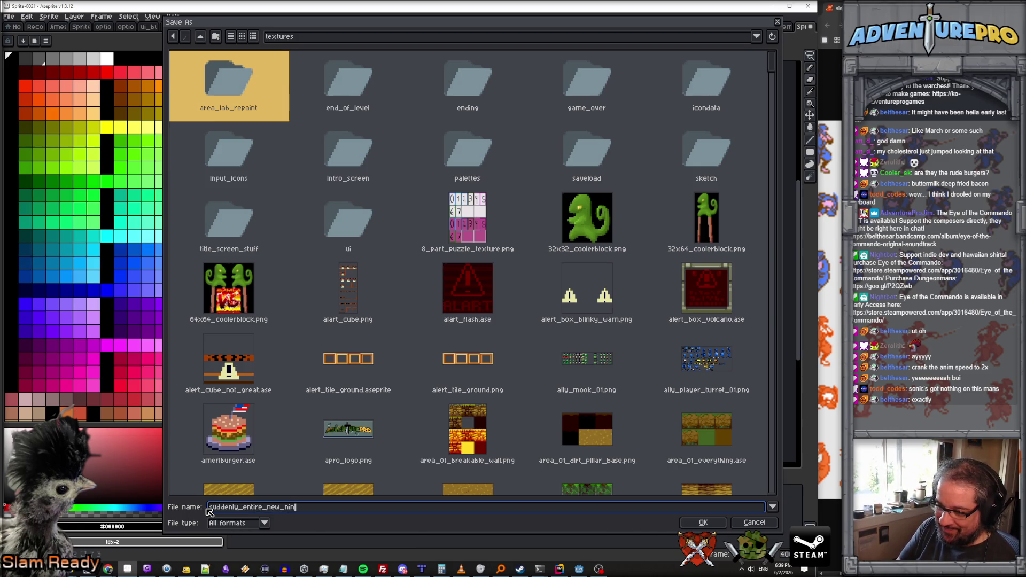
type("ja_runni")
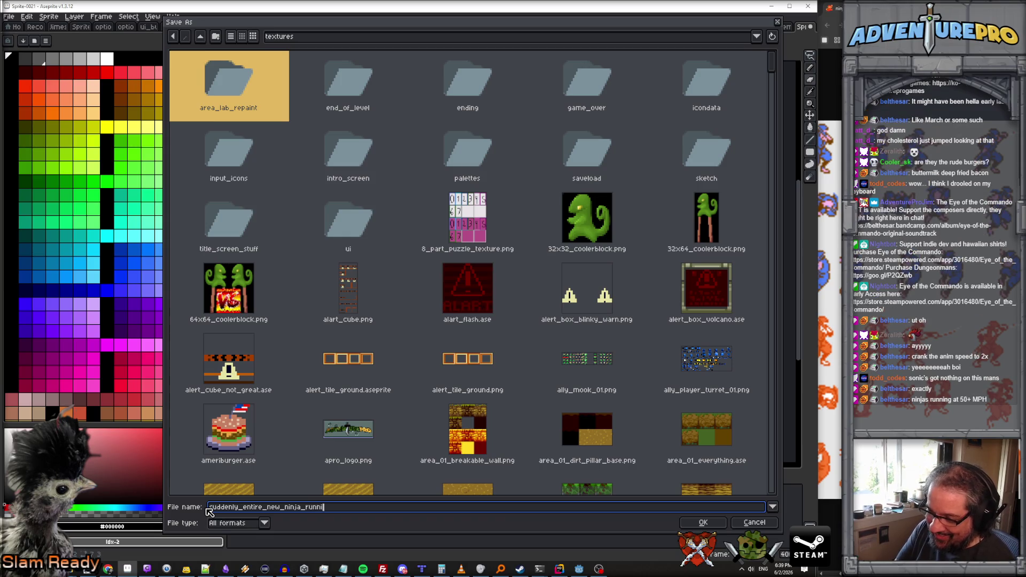
type("ng.ase")
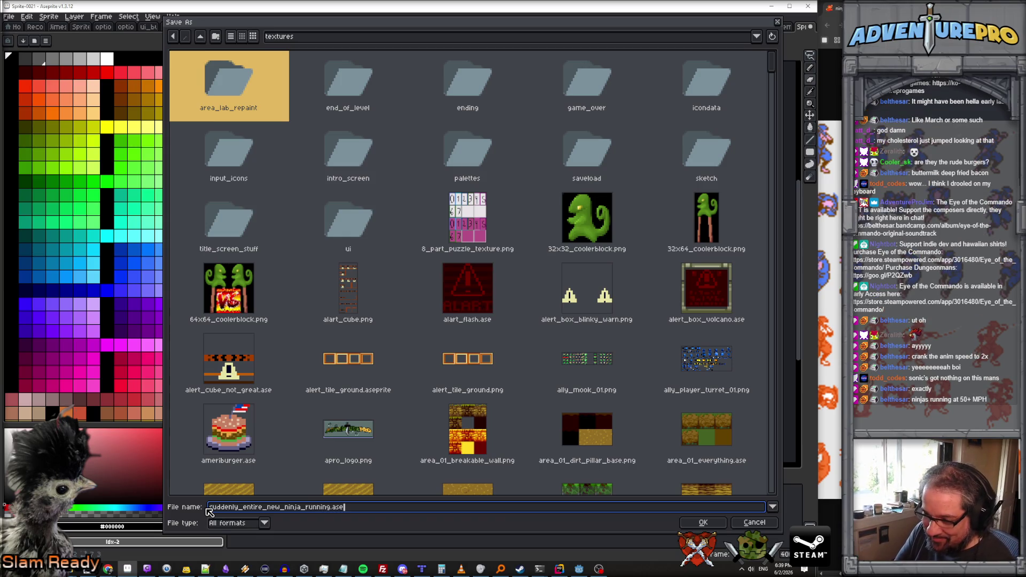
key("Return")
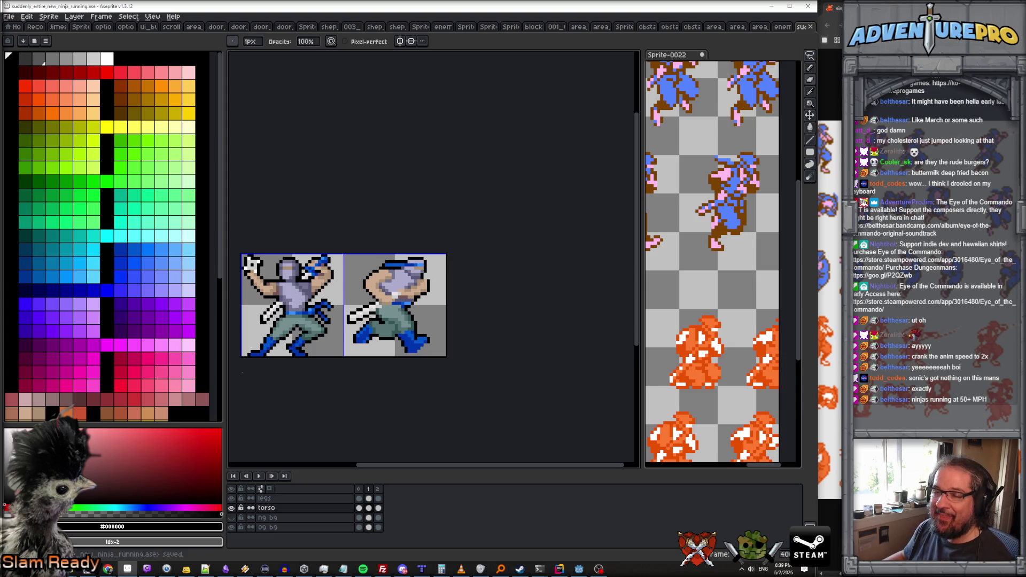
Crop the sprite to a single 32x32 cell with the rectangular marquee.
left_click(49, 16)
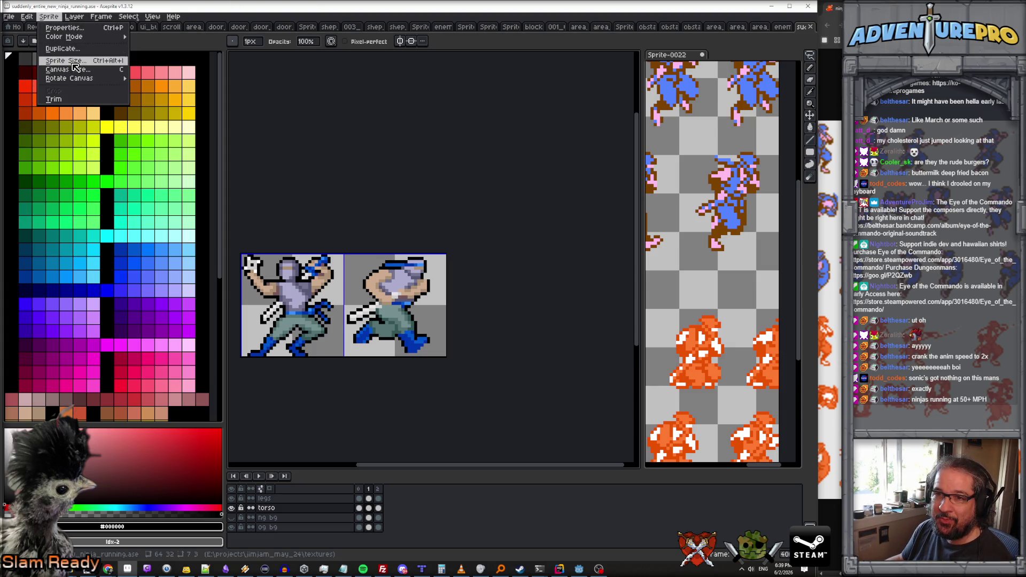
key("Escape")
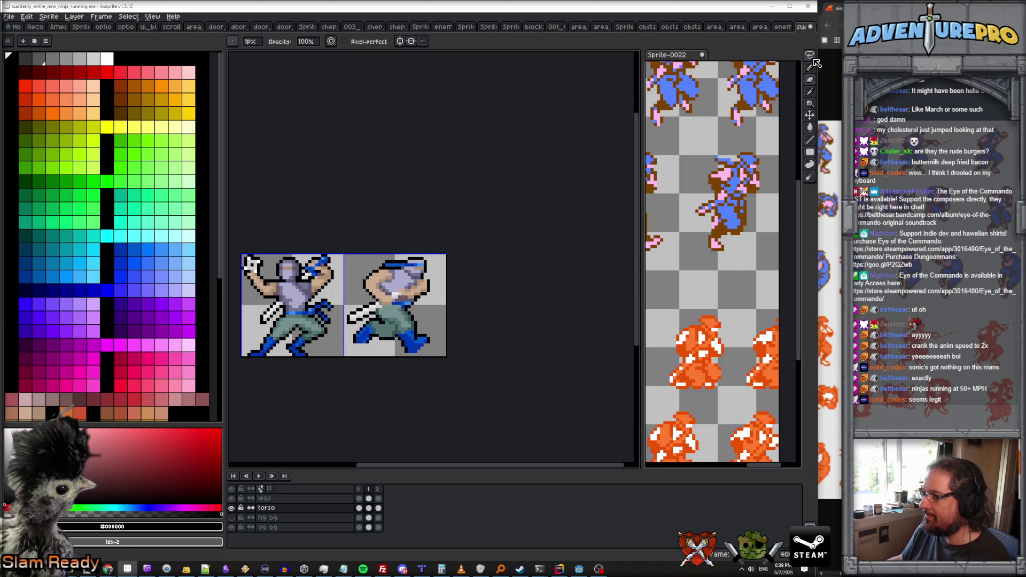
key("m")
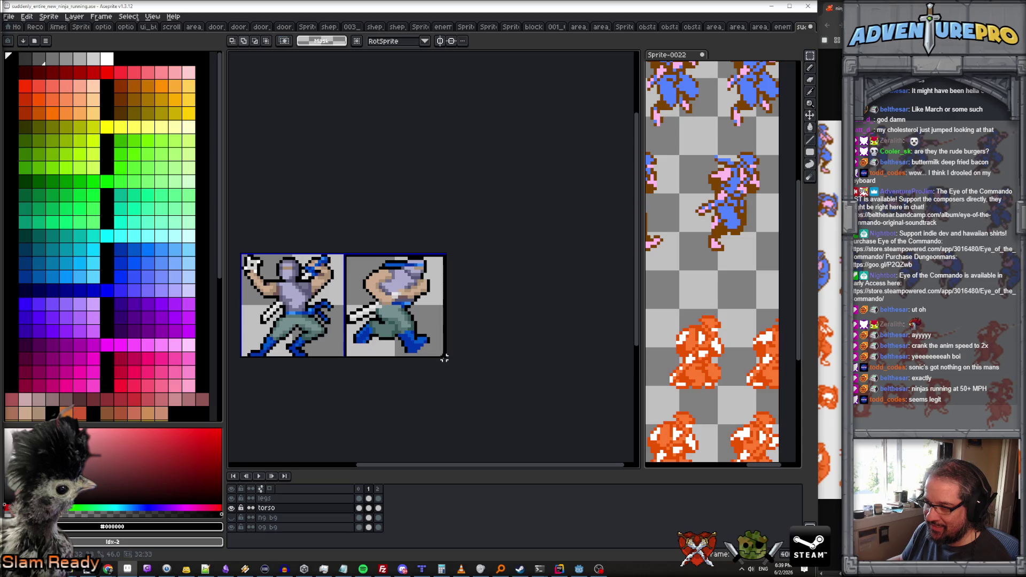
left_click(26, 16)
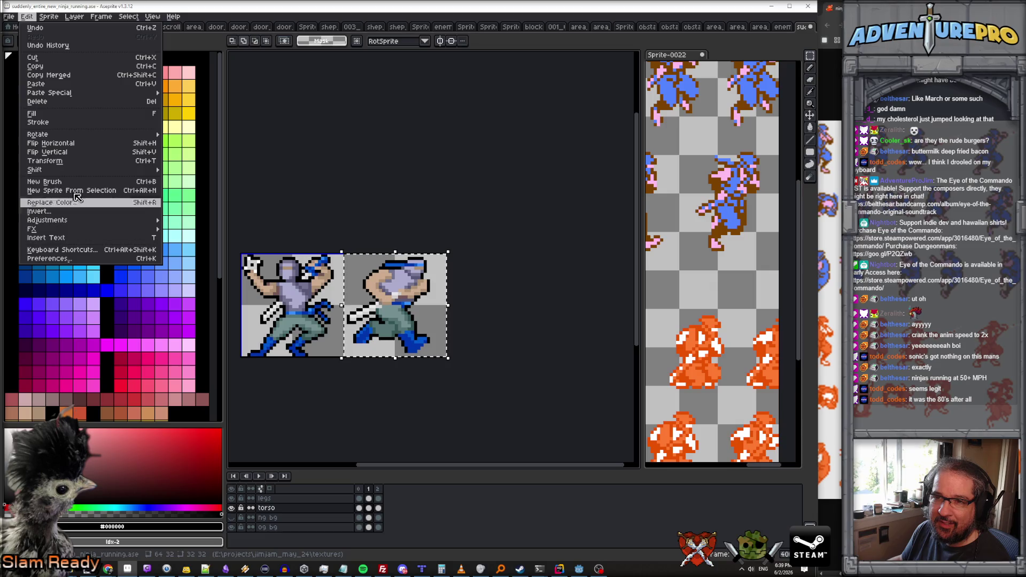
mouse_move(56, 17)
left_click(53, 90)
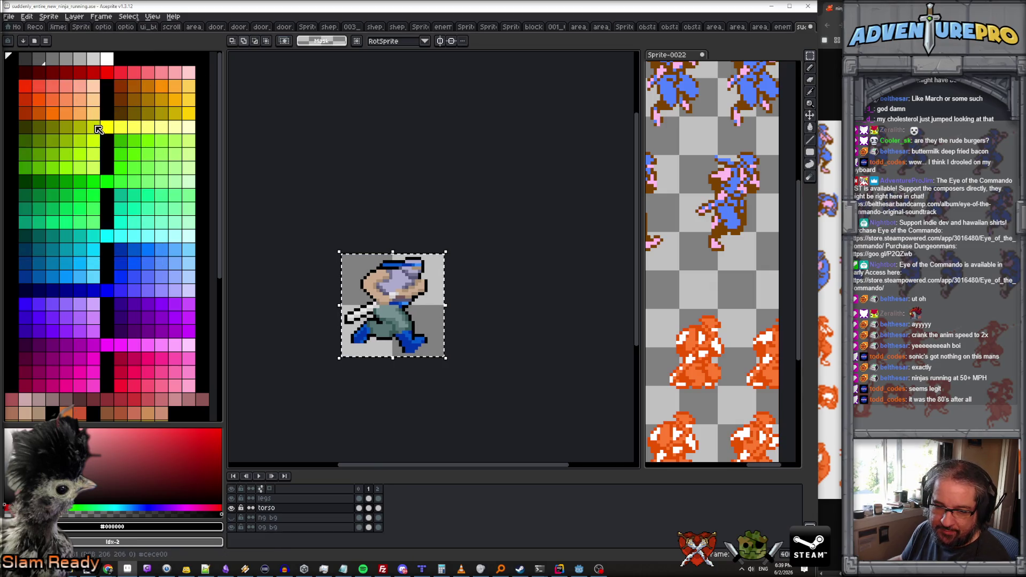
Export the ninja frames as a three-frame running sprite sheet.
left_click(6, 19)
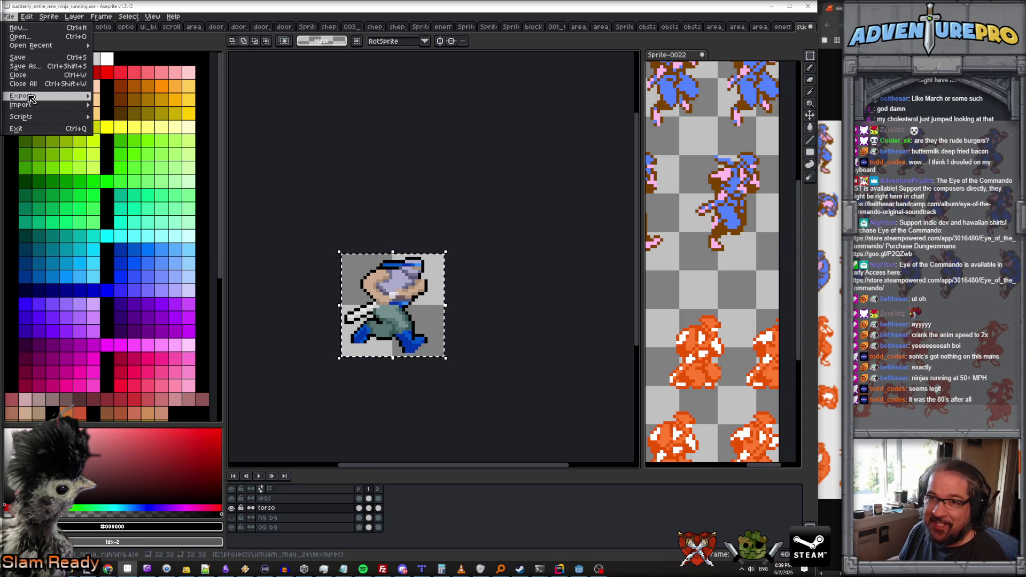
mouse_move(48, 95)
left_click(140, 104)
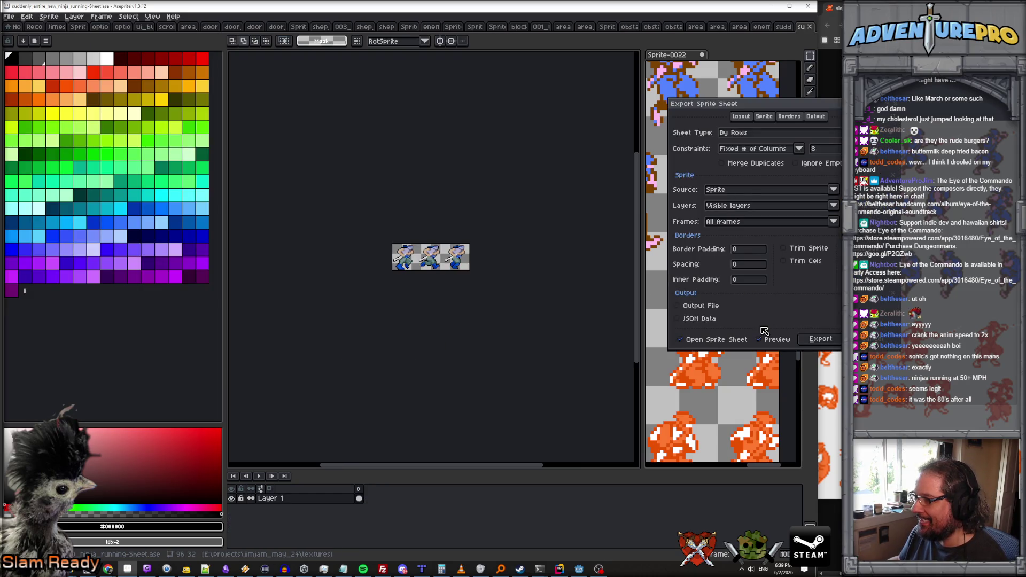
left_click(820, 340)
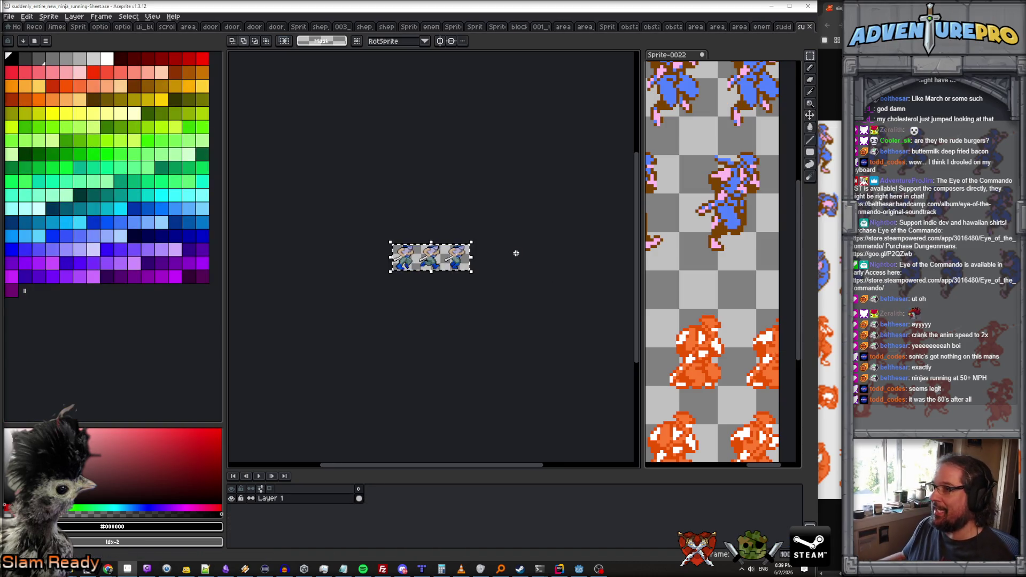
Bring the enemy_ninja_01.png sprite sheet tab into view in Aseprite.
left_click(782, 27)
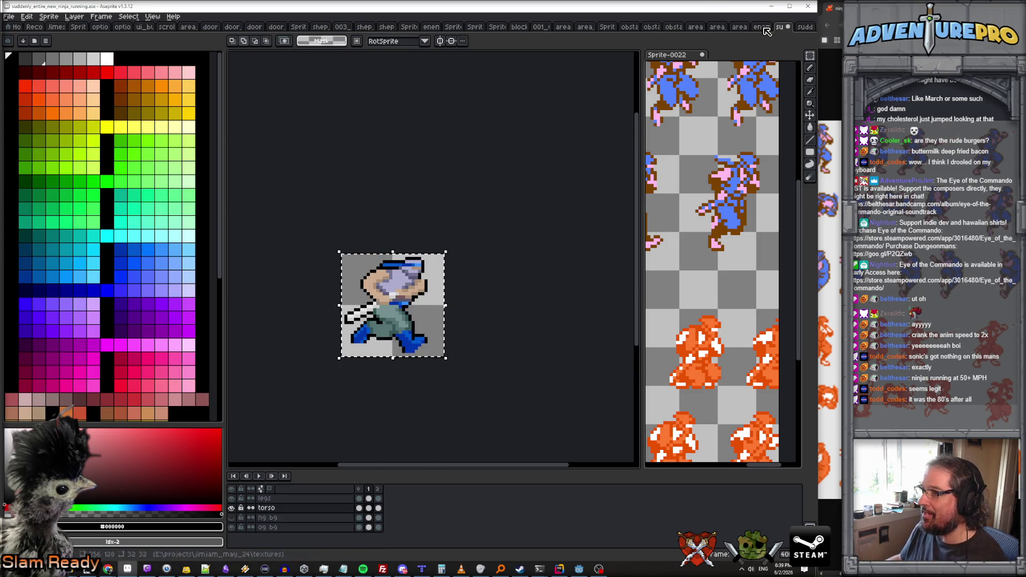
left_click(761, 27)
scroll(521, 183, "down", 3)
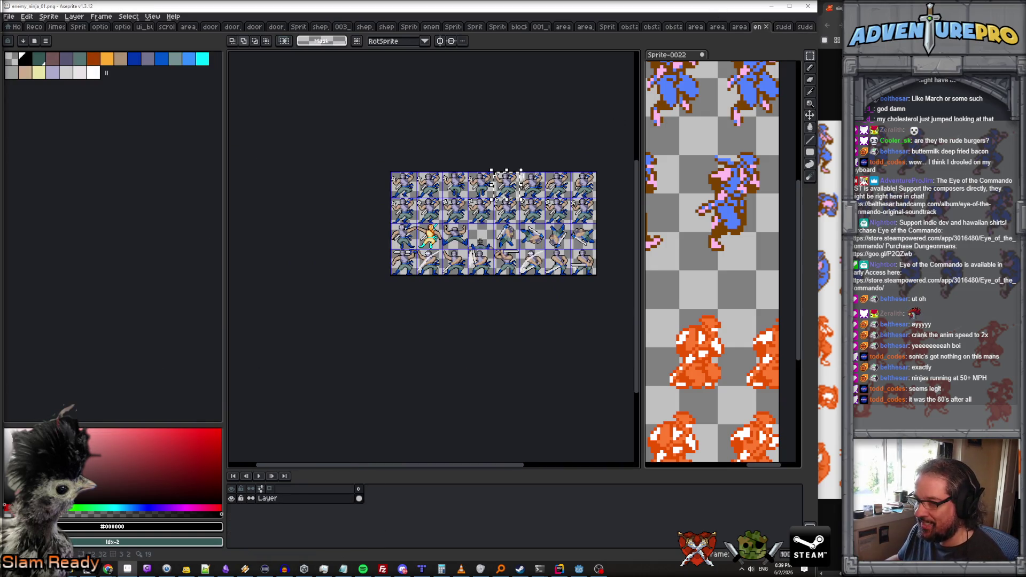
scroll(479, 241, "up", 2)
Resize the canvas height to 160 px and paste in the copied running frames.
left_click(48, 17)
left_click(68, 69)
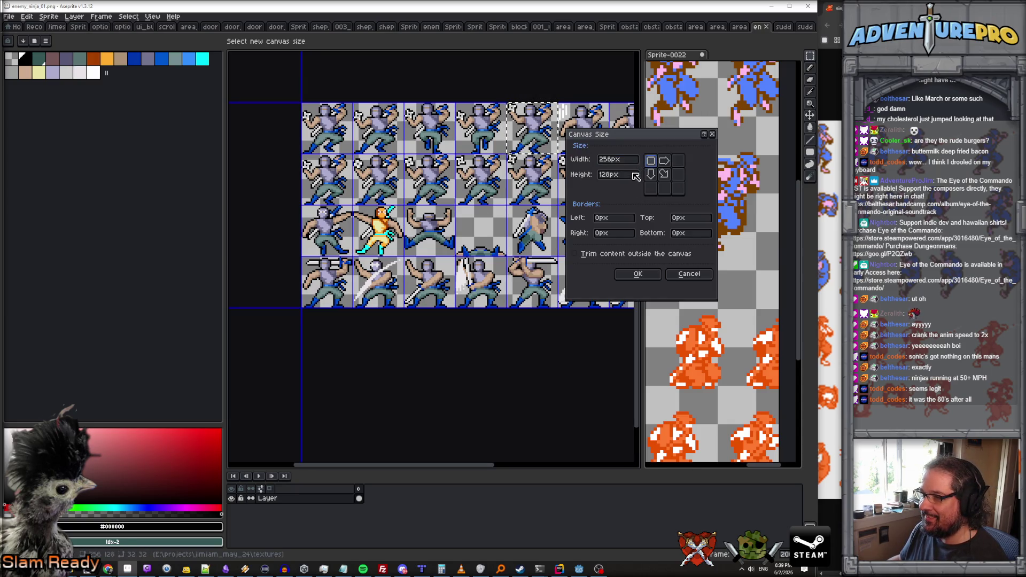
double_click(614, 175)
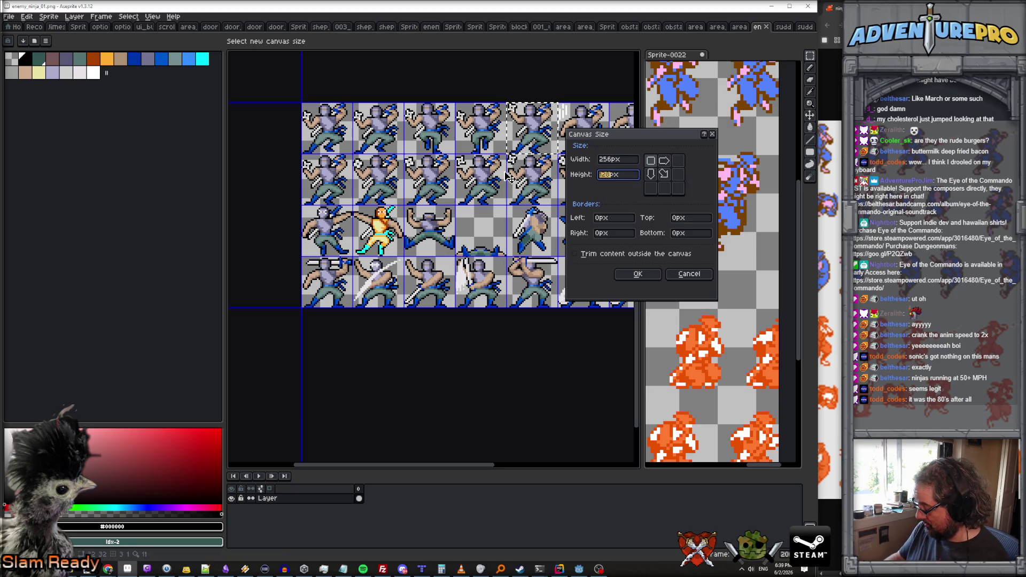
type("160")
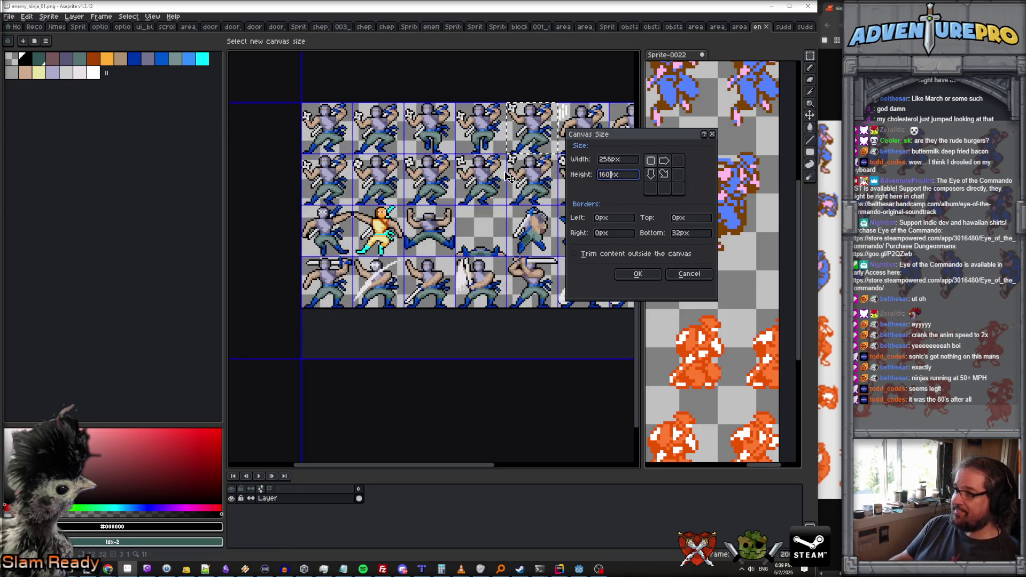
key("Return")
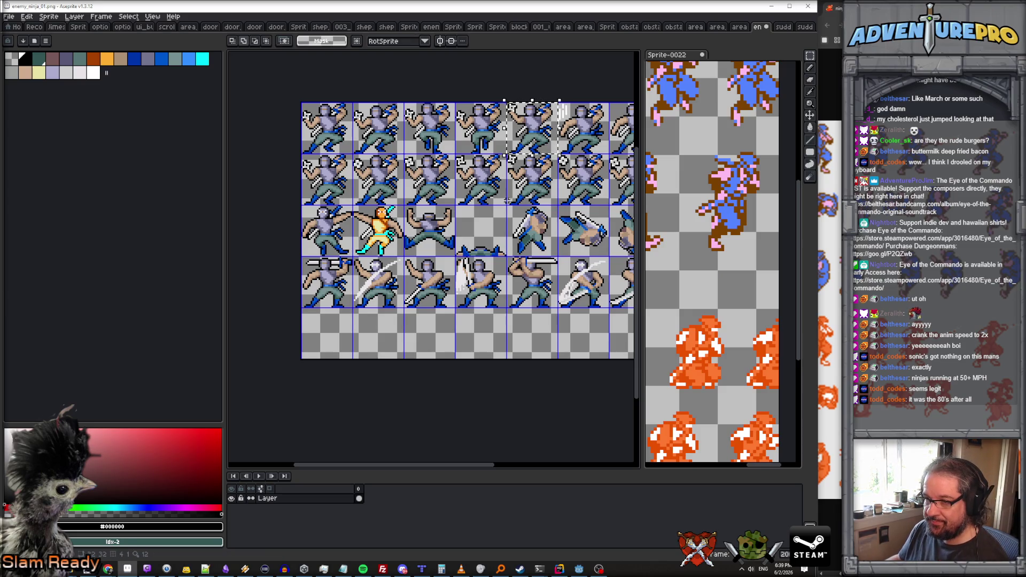
key("ctrl+v")
Align the pasted running frames in the bottom row's first three cells, save, and return to Godot.
left_click_drag(401, 148, 399, 355)
scroll(399, 355, "up", 3)
left_click_drag(294, 324, 299, 317)
scroll(297, 325, "up", 1)
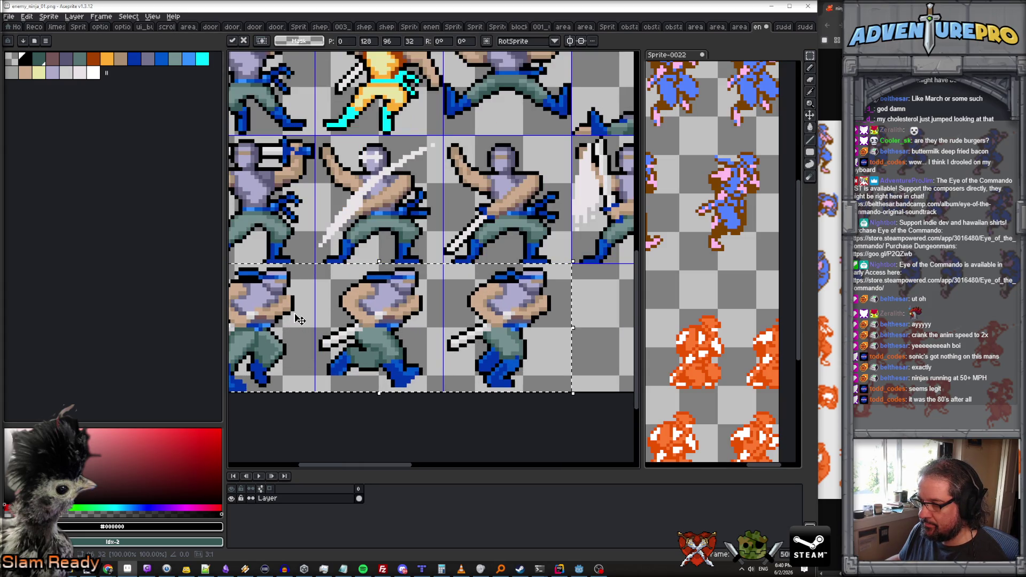
scroll(298, 316, "down", 2)
left_click_drag(340, 371, 427, 379)
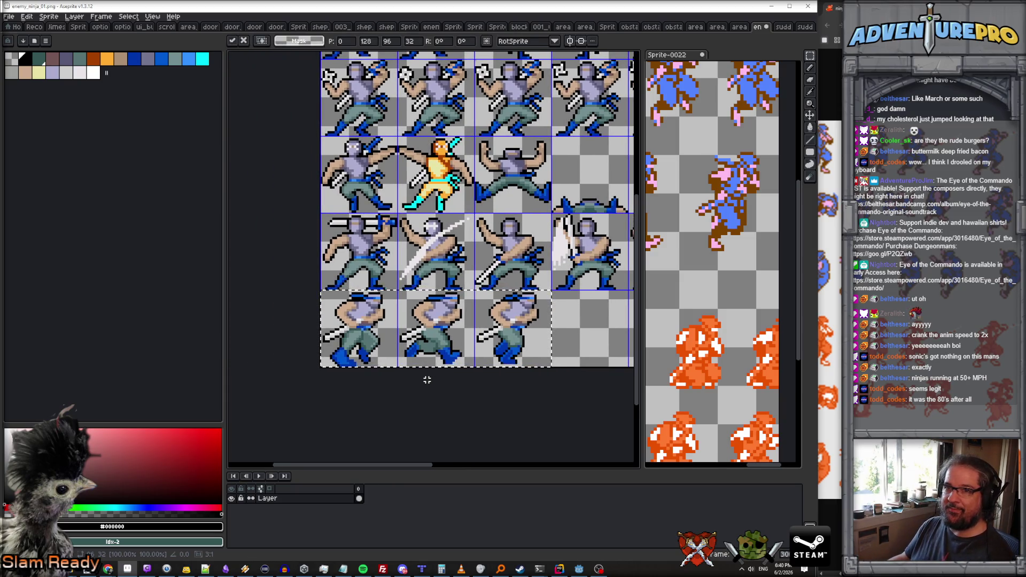
key("ctrl+s")
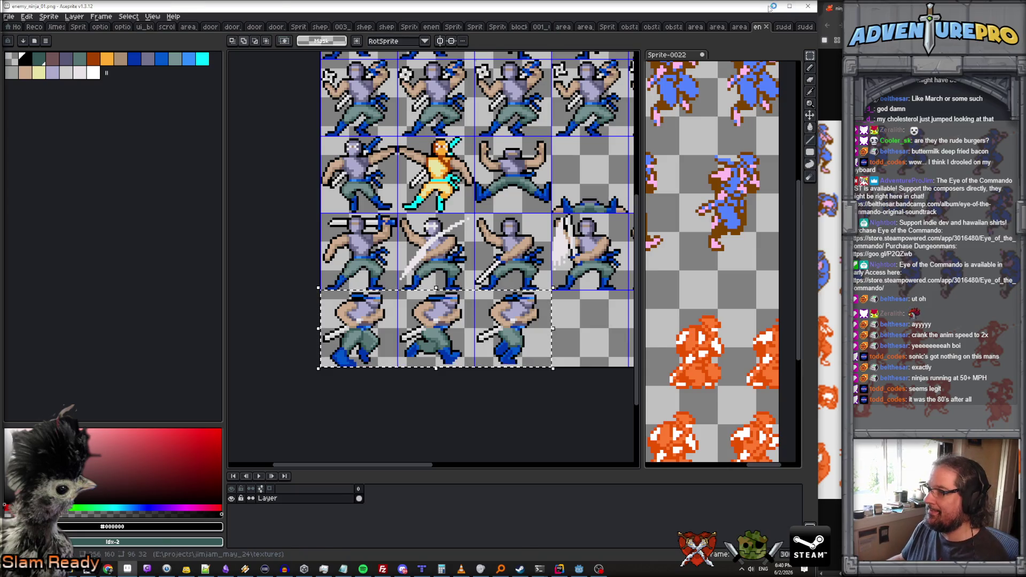
key("alt+Tab")
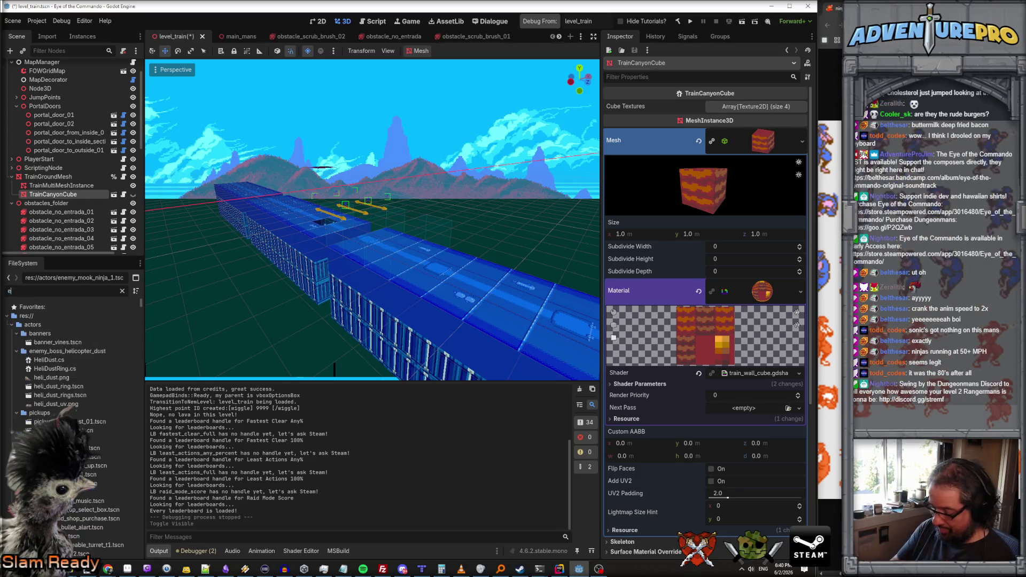
Filter the FileSystem by 'ninja' and open the enemy_mook_ninja_1 scene.
type("enemy_nin")
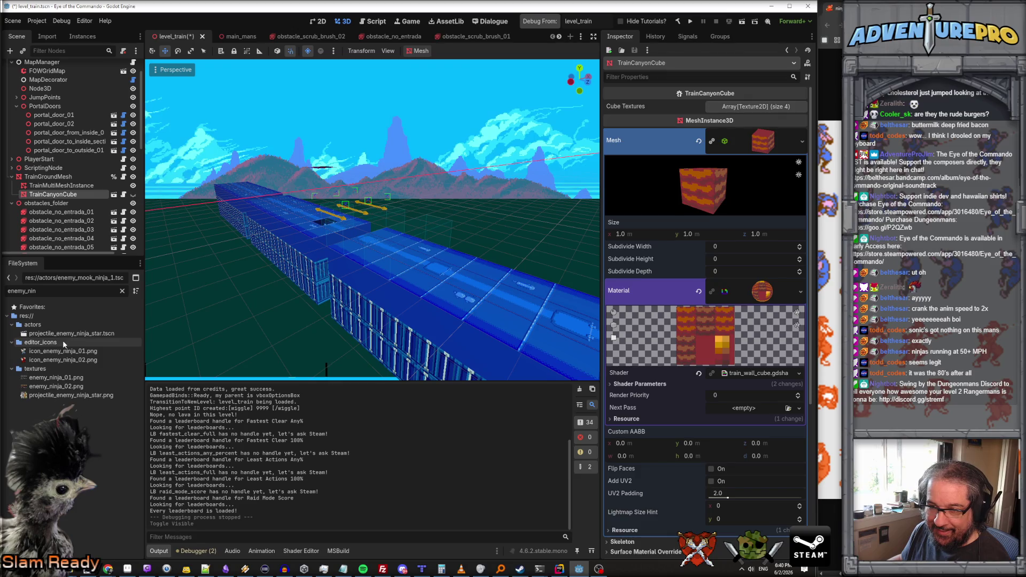
double_click(22, 291)
type("ninja")
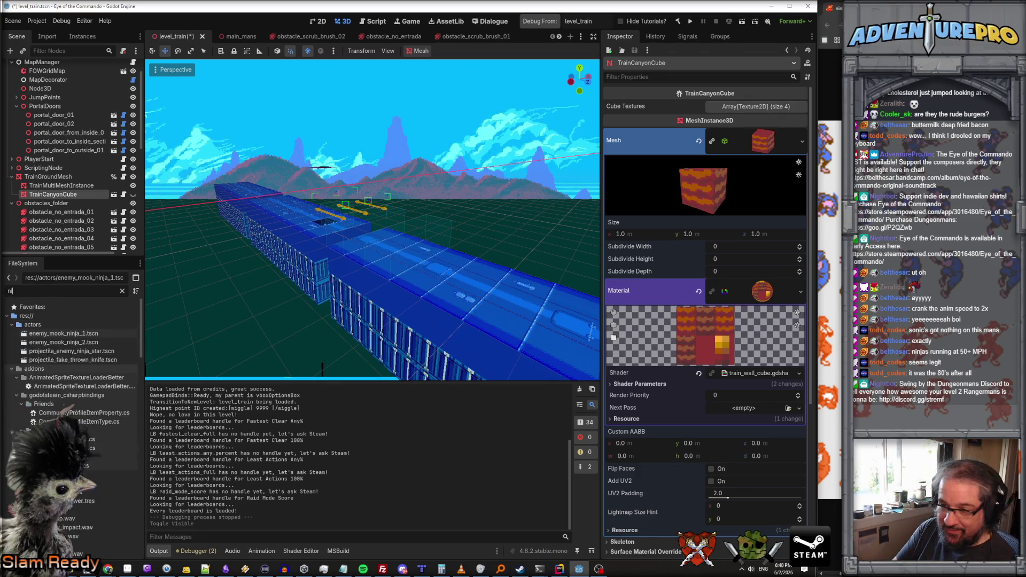
double_click(58, 334)
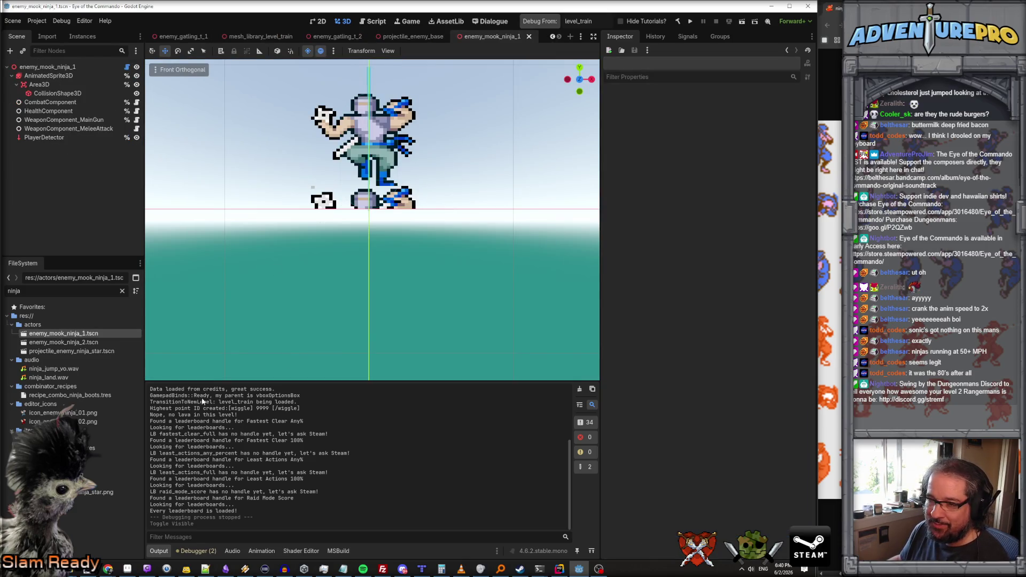
Select the AnimatedSprite3D and browse its pain, melee, dying, corpse, attack and run animations.
mouse_move(337, 380)
left_mouse_down()
mouse_move(337, 316)
mouse_move(337, 353)
left_mouse_up()
left_click(60, 75)
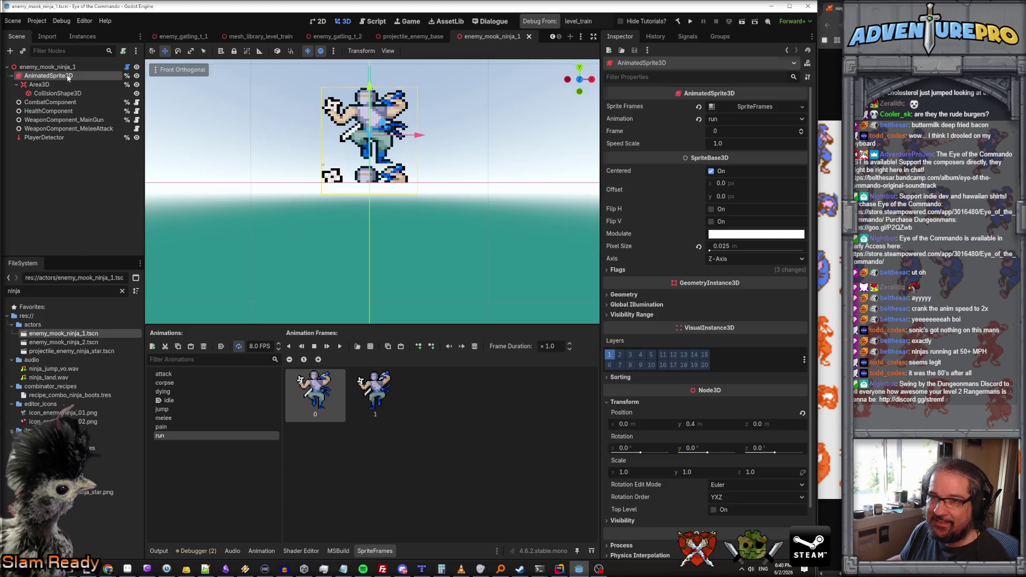
left_click(184, 425)
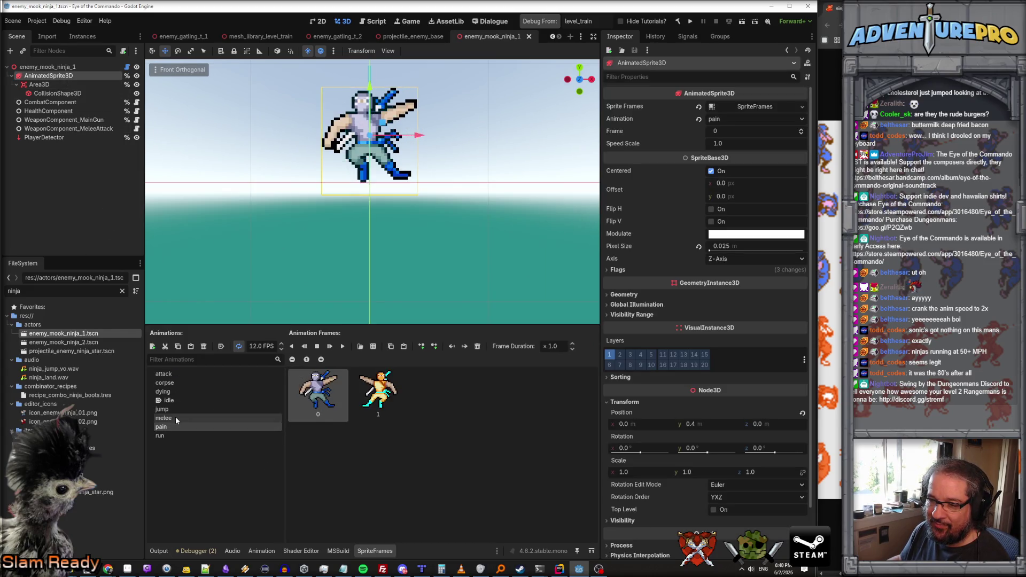
left_click(175, 416)
left_click(169, 436)
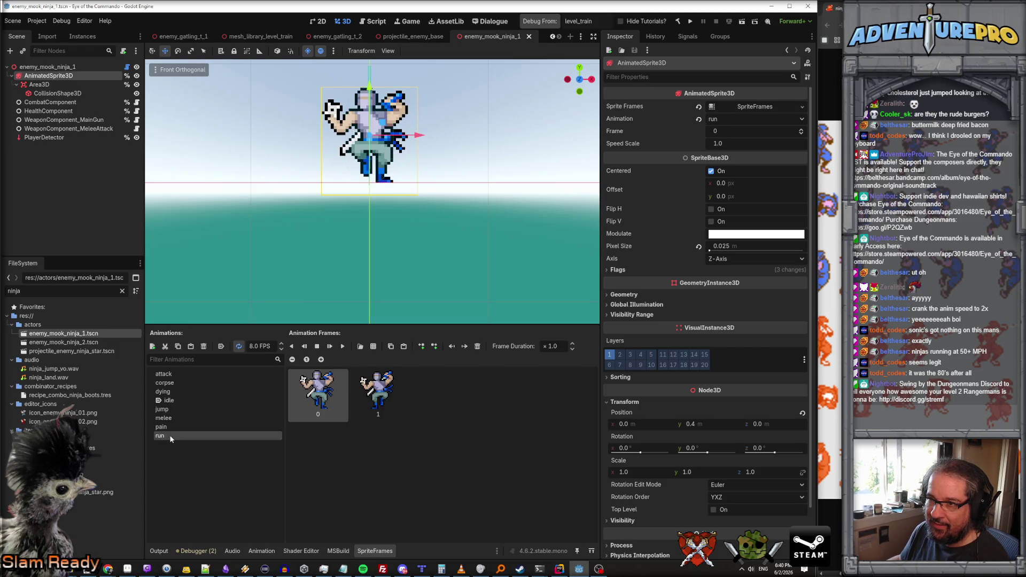
left_click(176, 391)
left_click(177, 383)
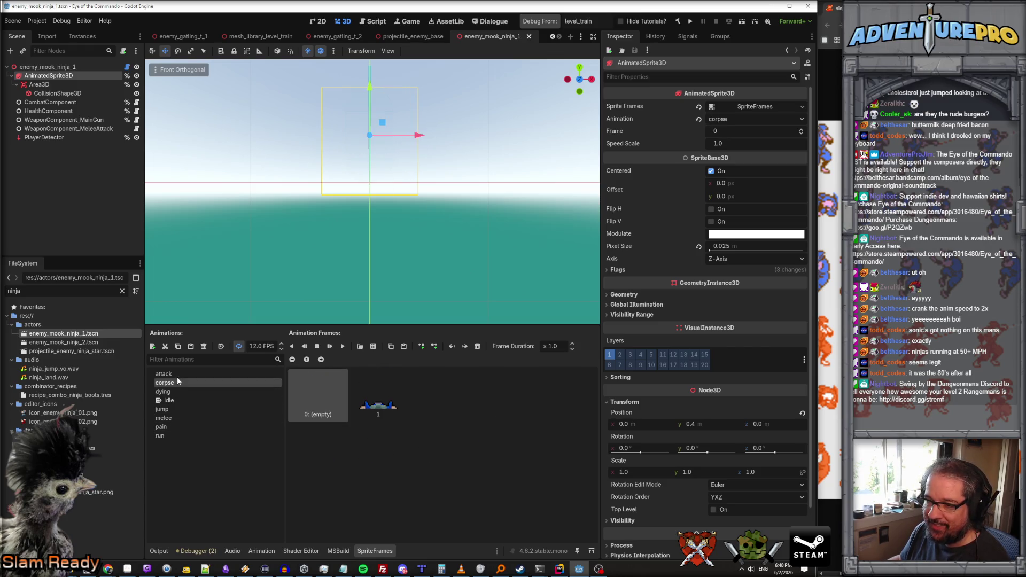
left_click(177, 374)
left_click(171, 435)
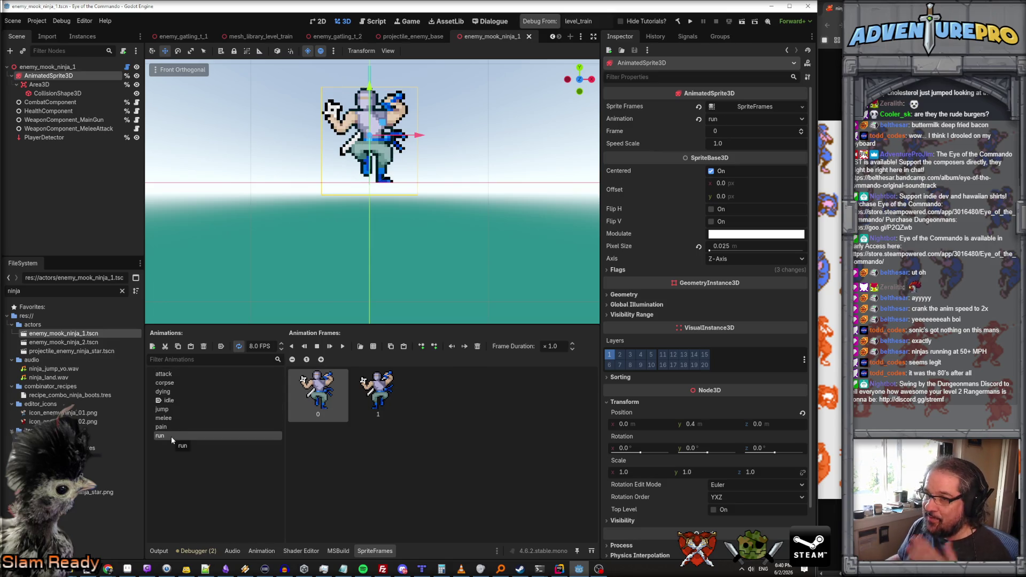
left_click(153, 346)
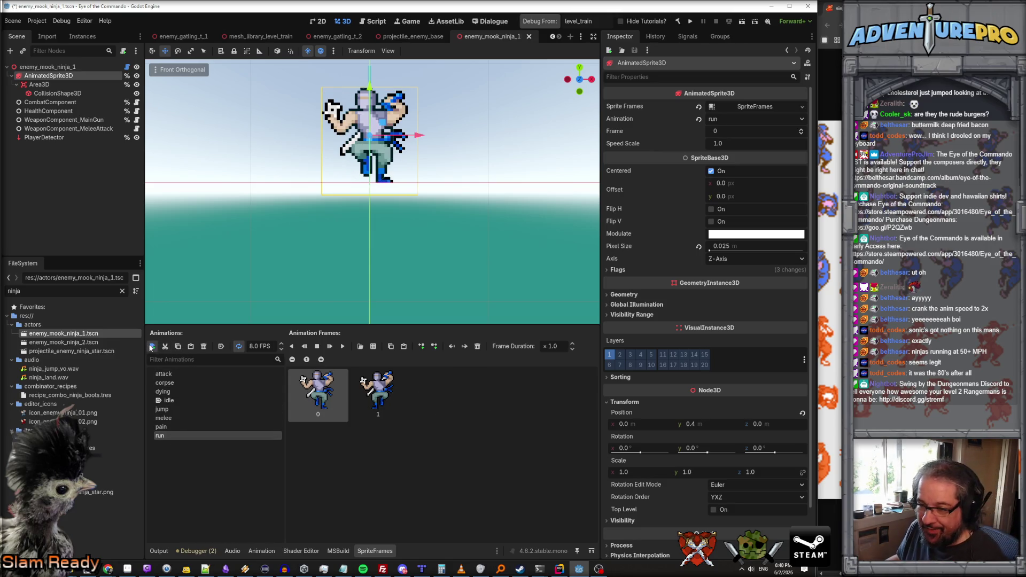
Name the new animation run_right, then filter by 'mook' and open enemy_mook_t_1.
type("run_right")
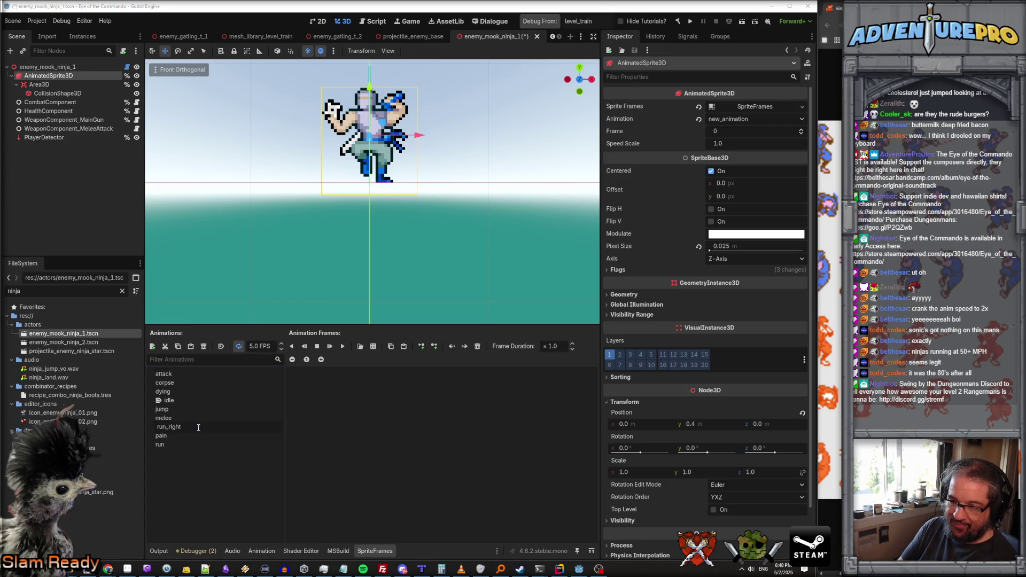
key("Return")
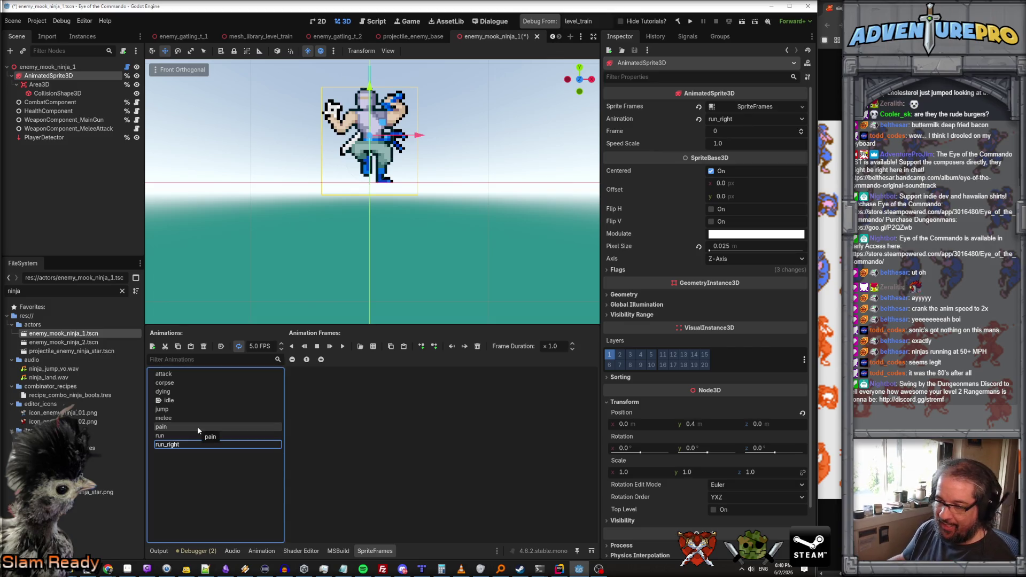
double_click(47, 294)
type("mook")
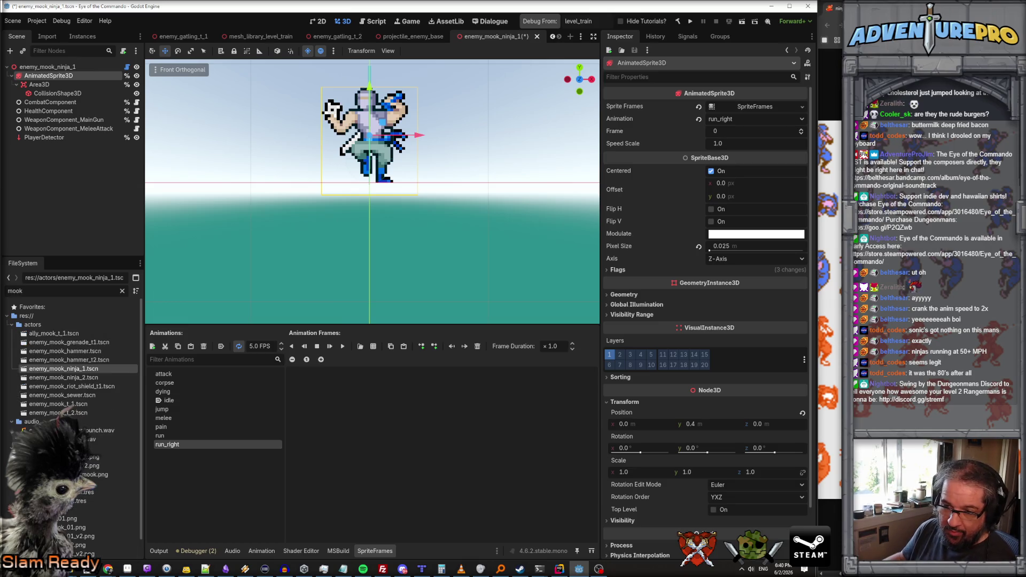
double_click(44, 405)
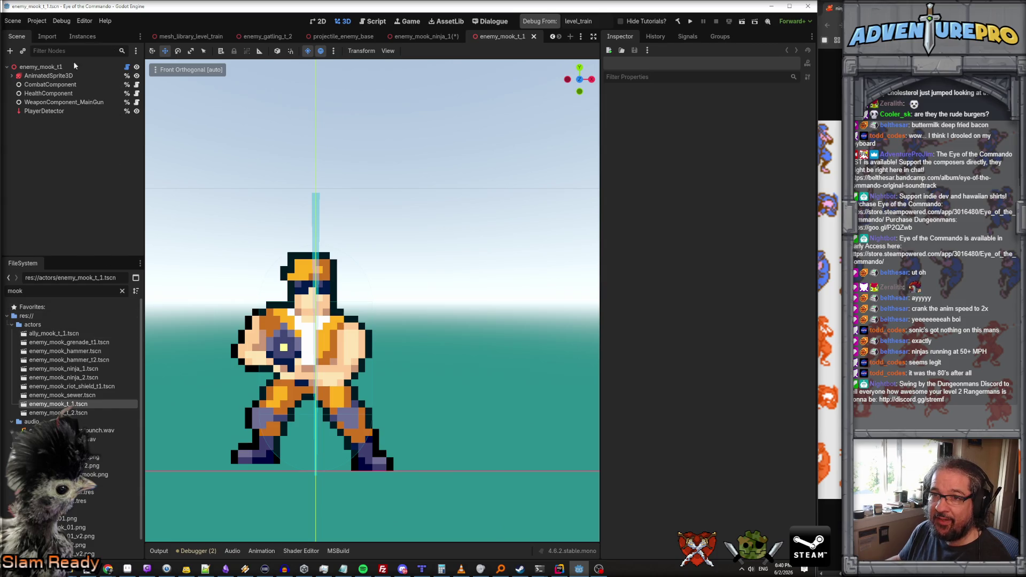
Inspect the mook's idle_left, idle_right, run_left and run_right animations, then reopen the ninja scene.
left_click(48, 76)
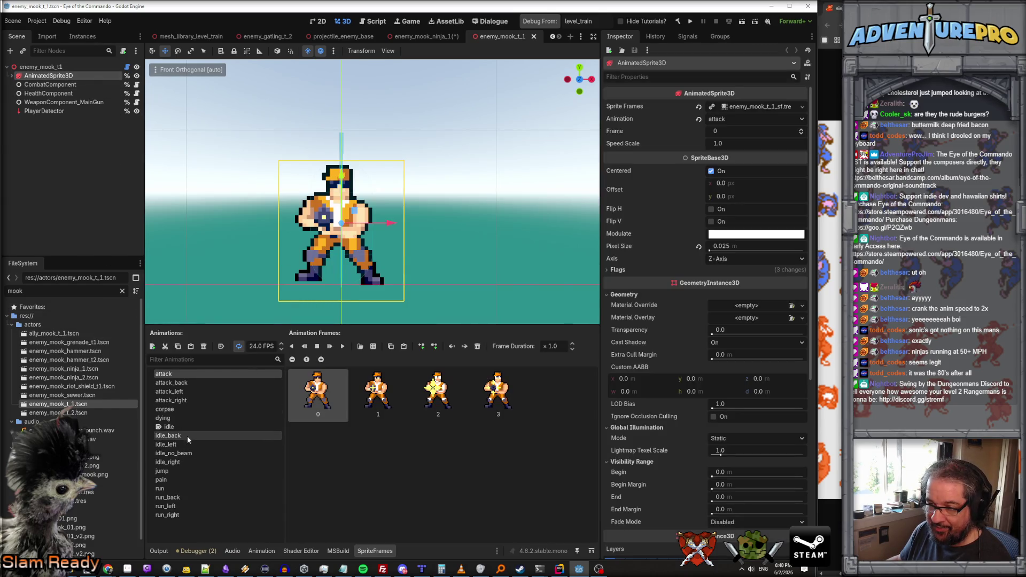
left_click(182, 443)
left_click(179, 462)
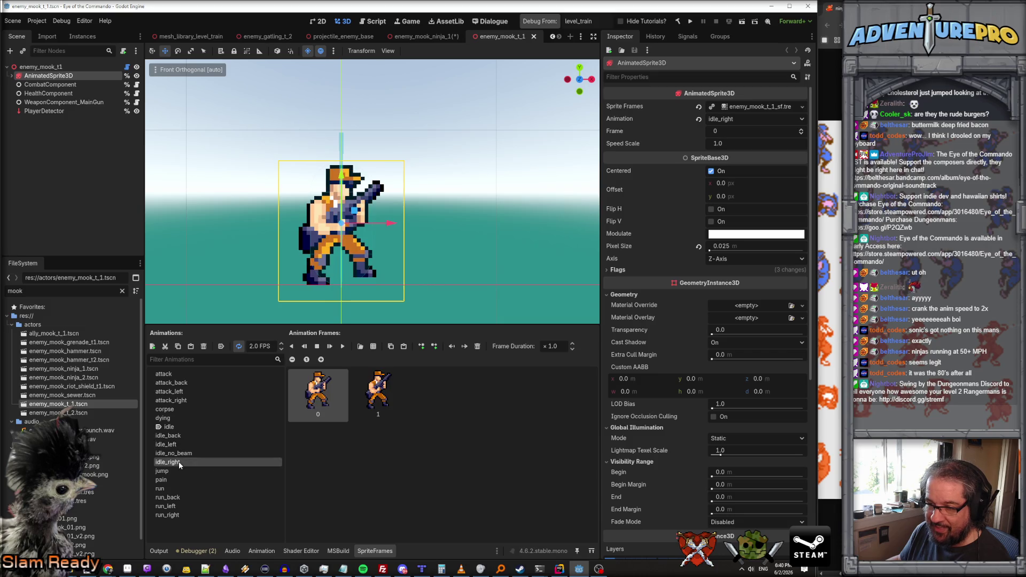
left_click(174, 508)
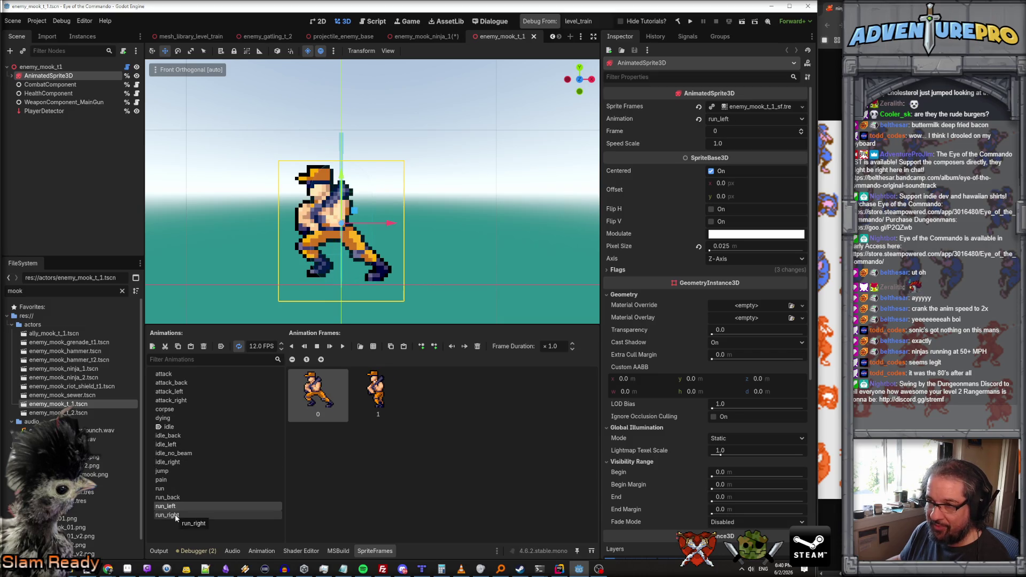
left_click(176, 515)
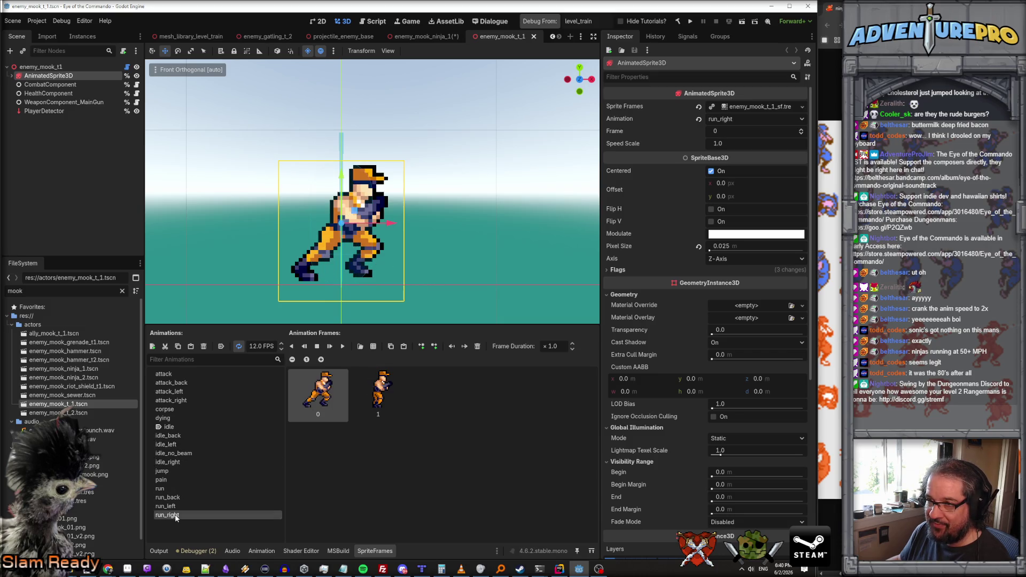
left_click(81, 370)
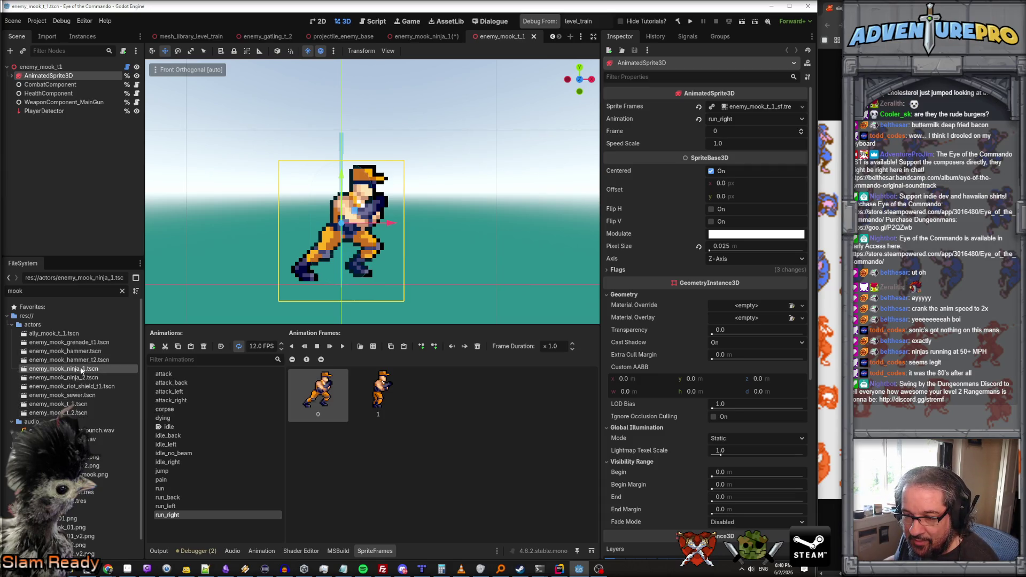
double_click(81, 370)
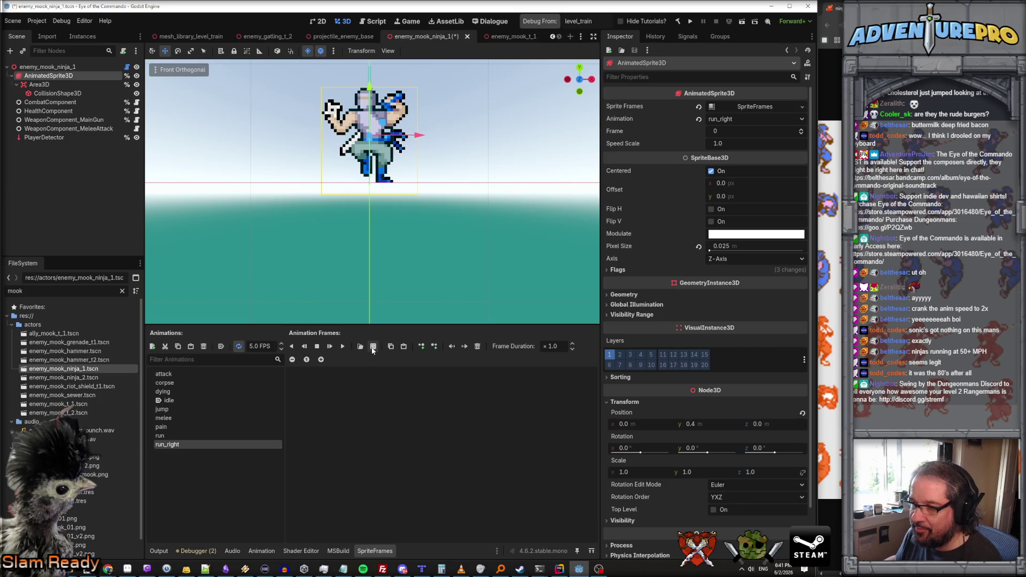
For run_right, browse the sprite-sheet file picker to the project's textures folder.
left_click(373, 346)
scroll(630, 355, "down", 2)
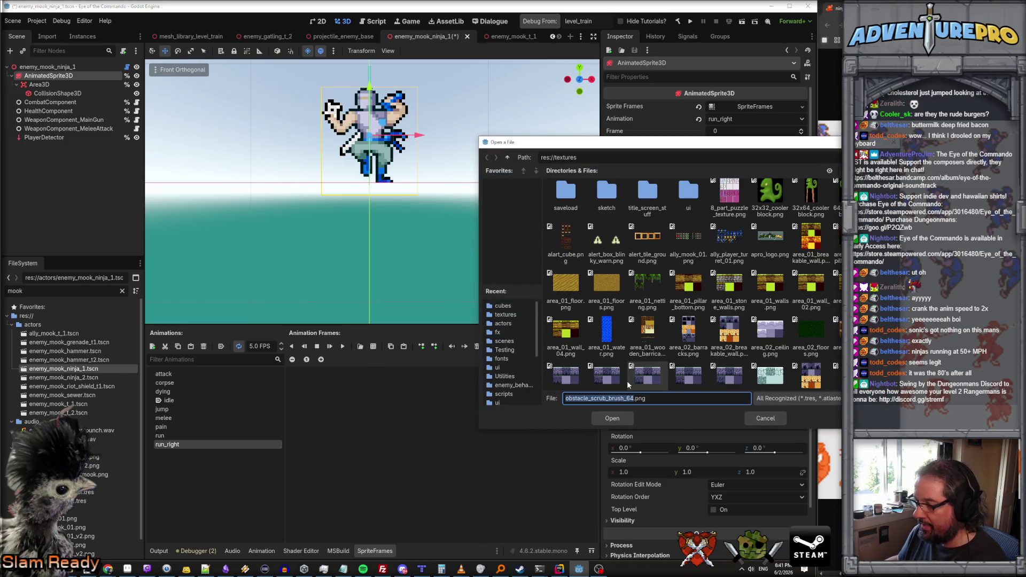
type("enemy_mook_ninja_01")
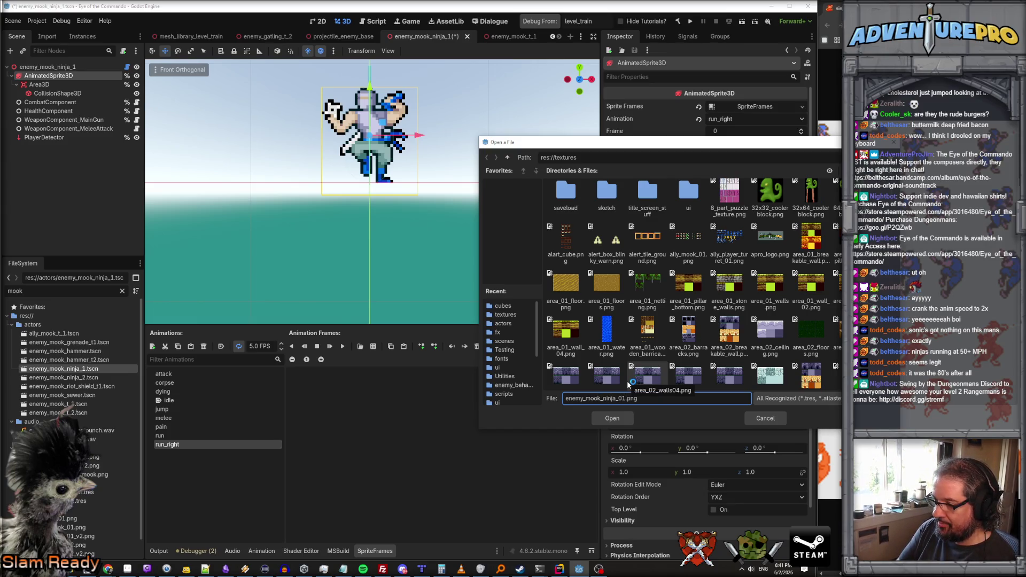
key("alt+Up")
scroll(630, 374, "down", 2)
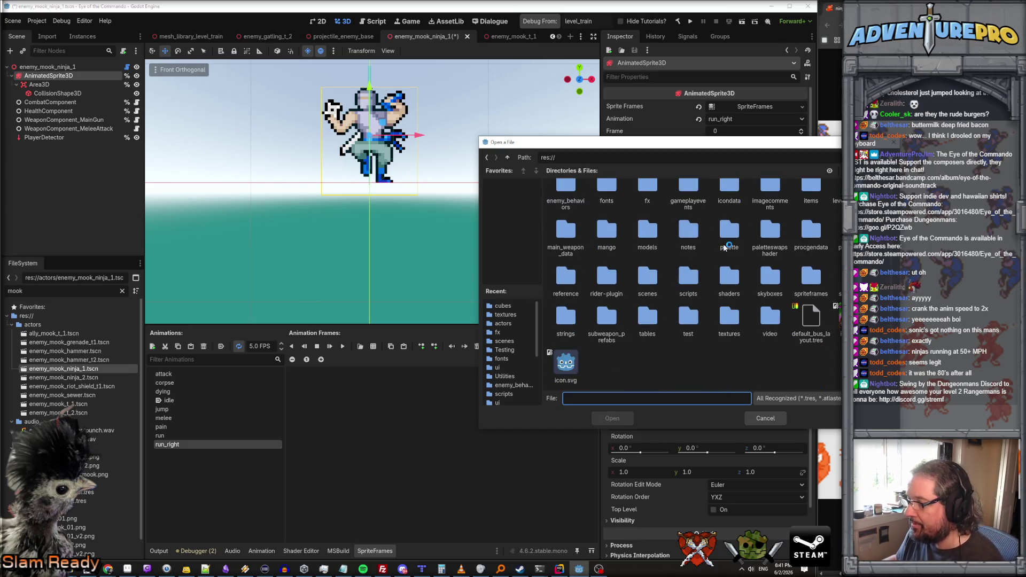
left_click(729, 310)
double_click(729, 310)
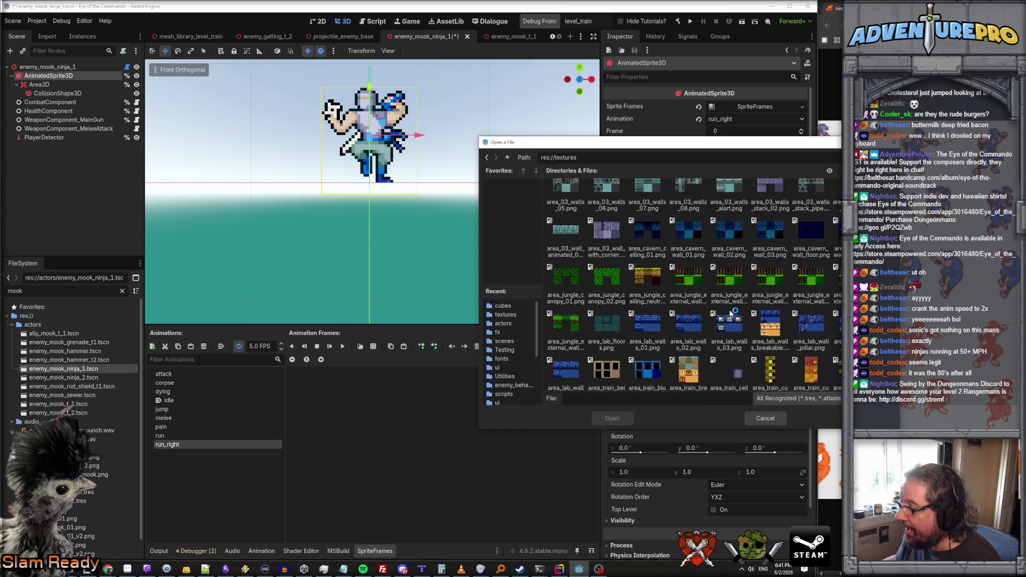
Open enemy_ninja_01.png and add its three bottom-row run frames to run_right.
scroll(729, 312, "down", 10)
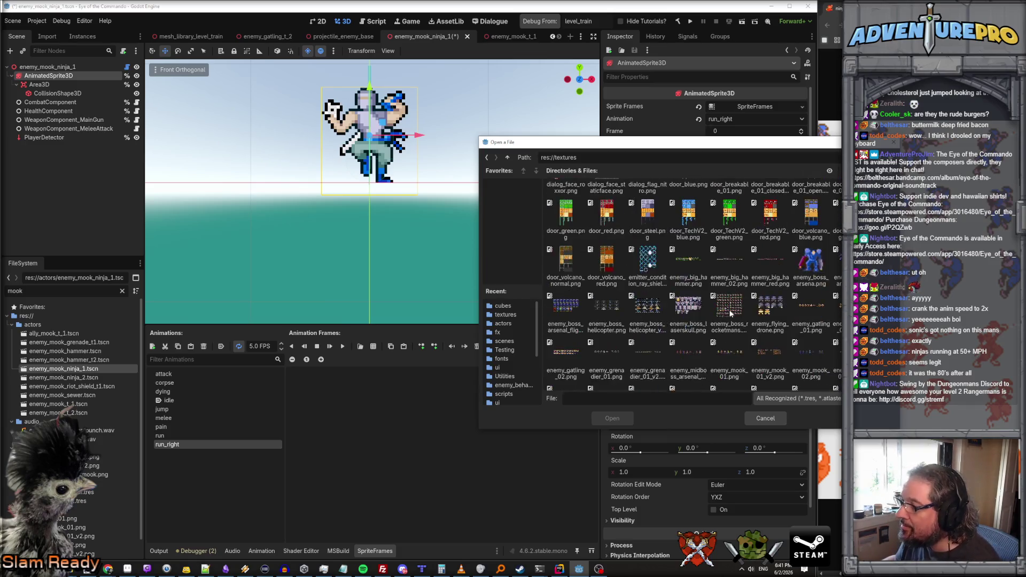
scroll(730, 313, "up", 1)
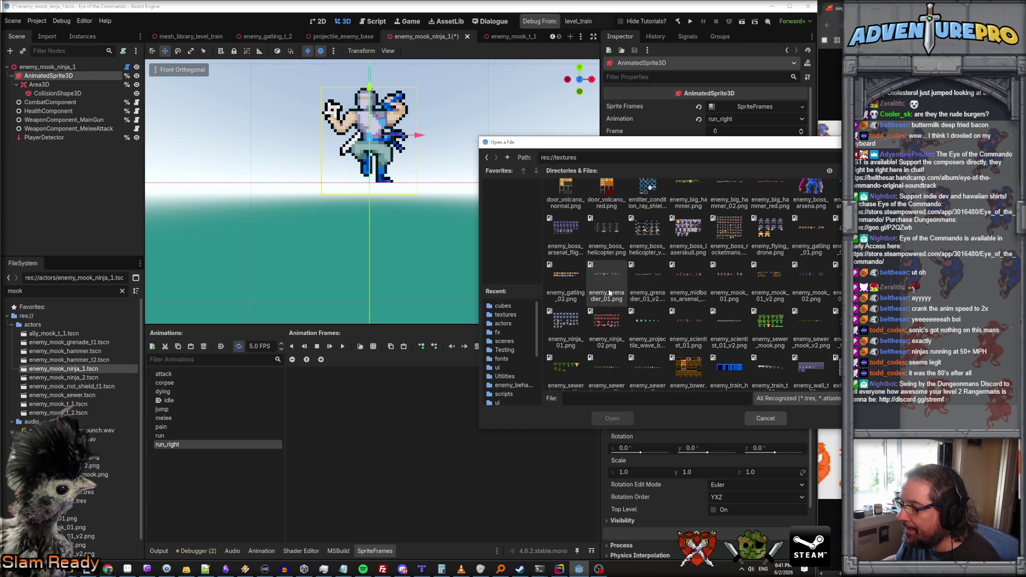
double_click(566, 324)
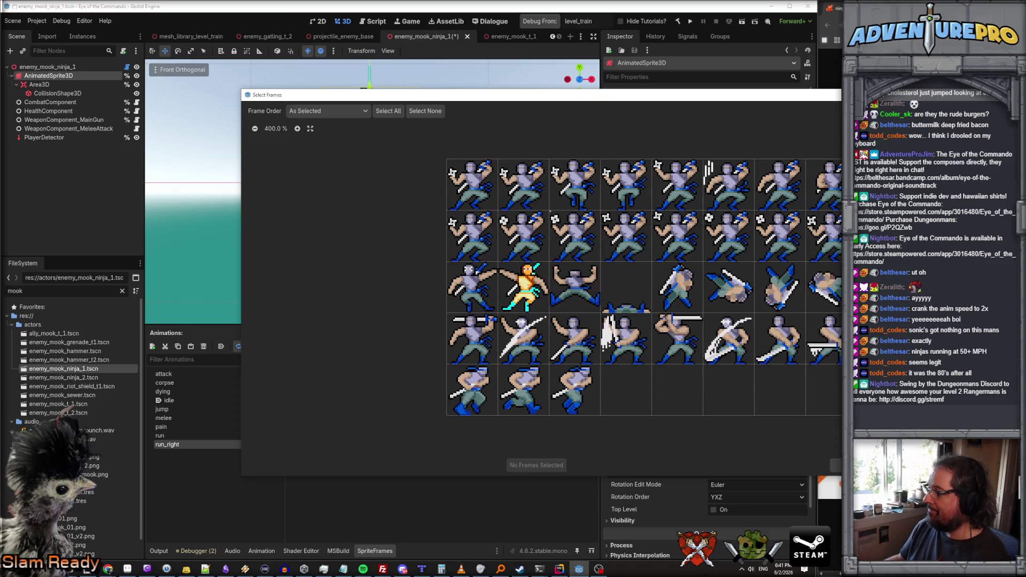
left_click_drag(470, 387, 559, 391)
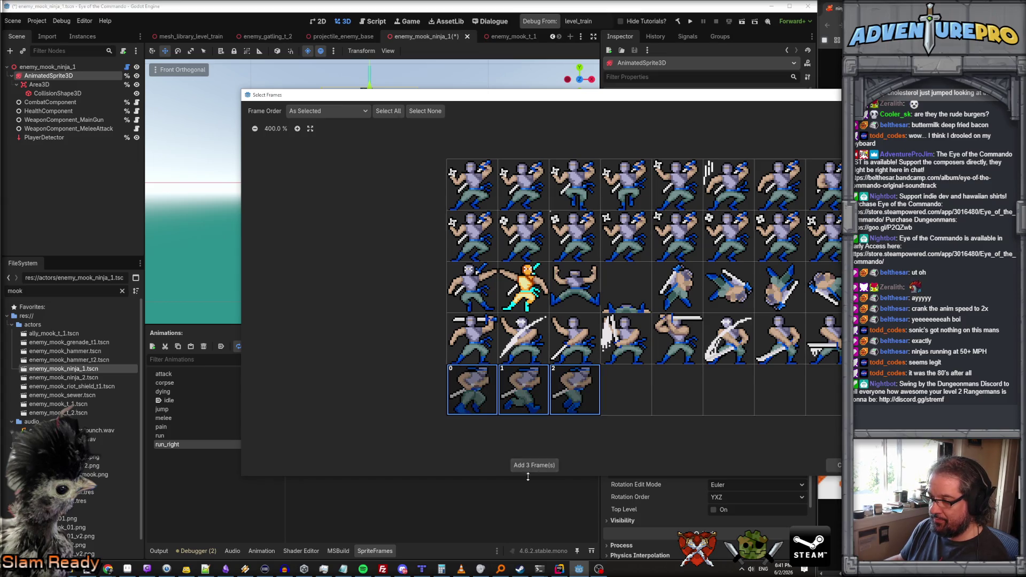
left_click(530, 466)
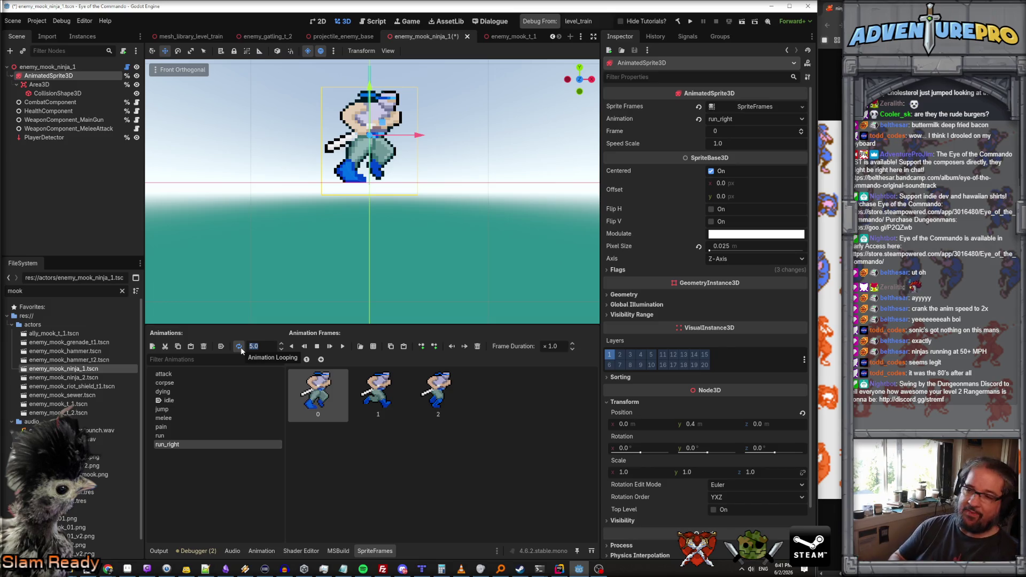
Set run_right to 20 FPS, preview it, and duplicate it as run_left.
type("20")
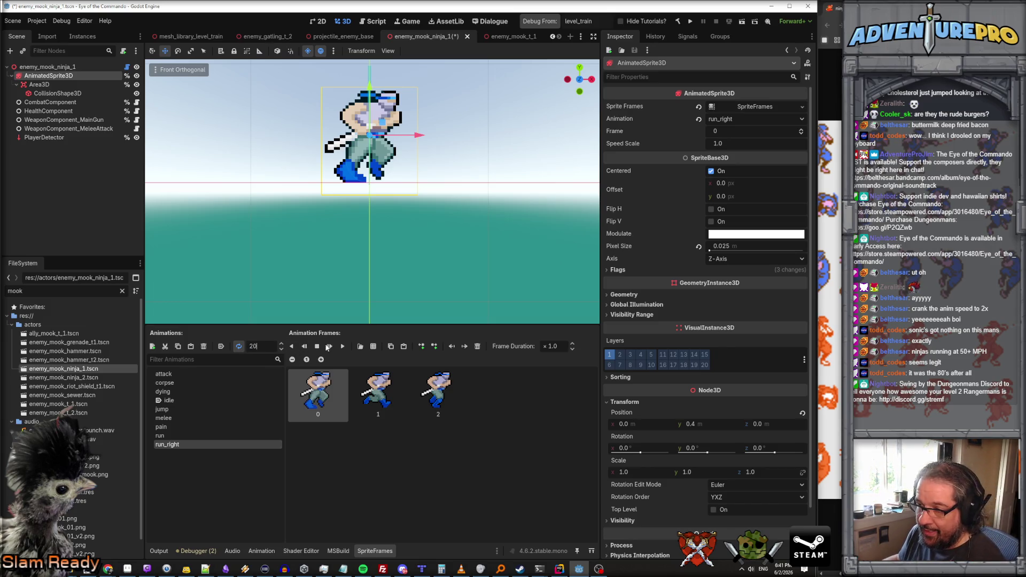
left_click(342, 347)
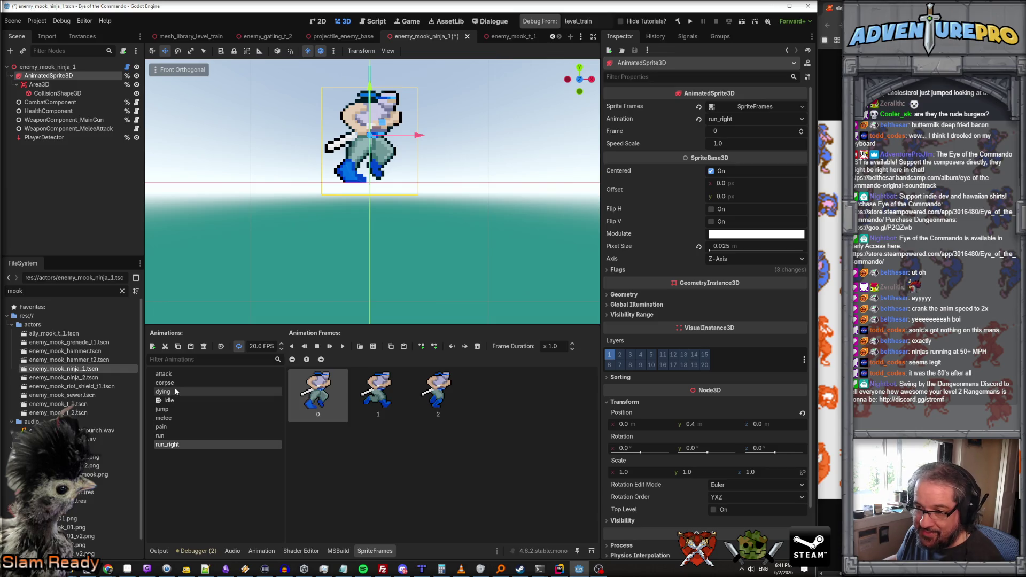
left_click(178, 347)
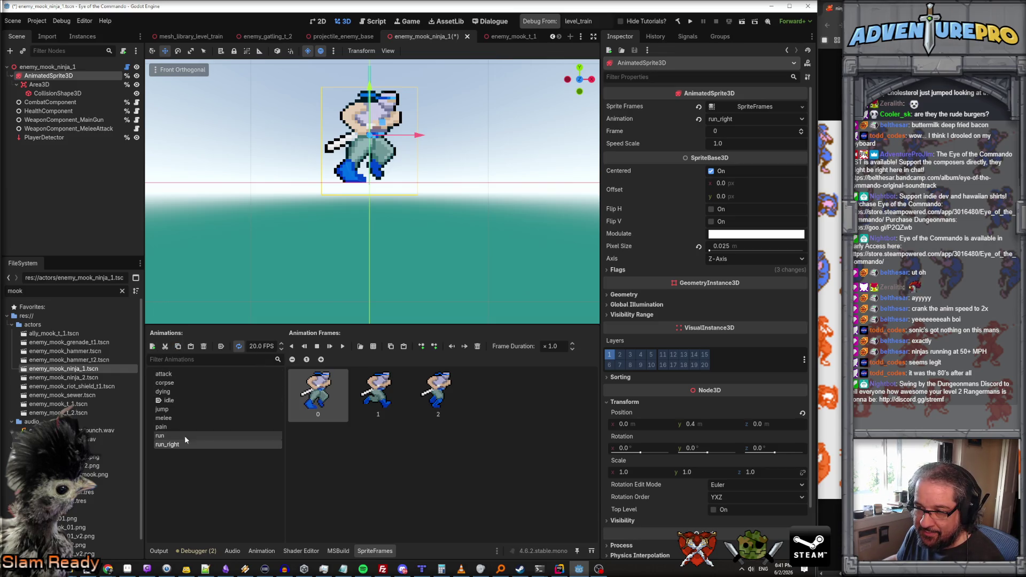
left_click(191, 348)
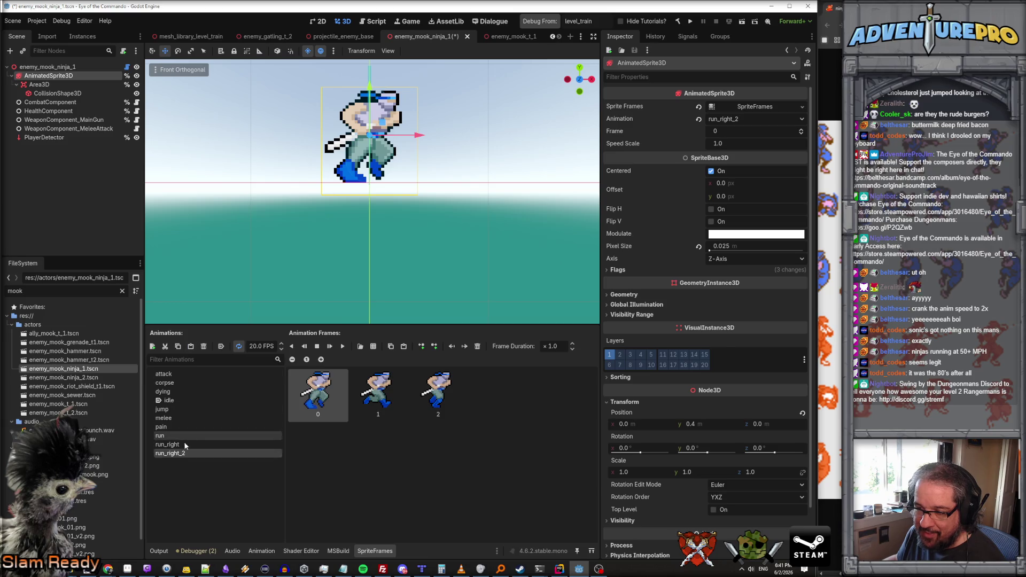
double_click(168, 454)
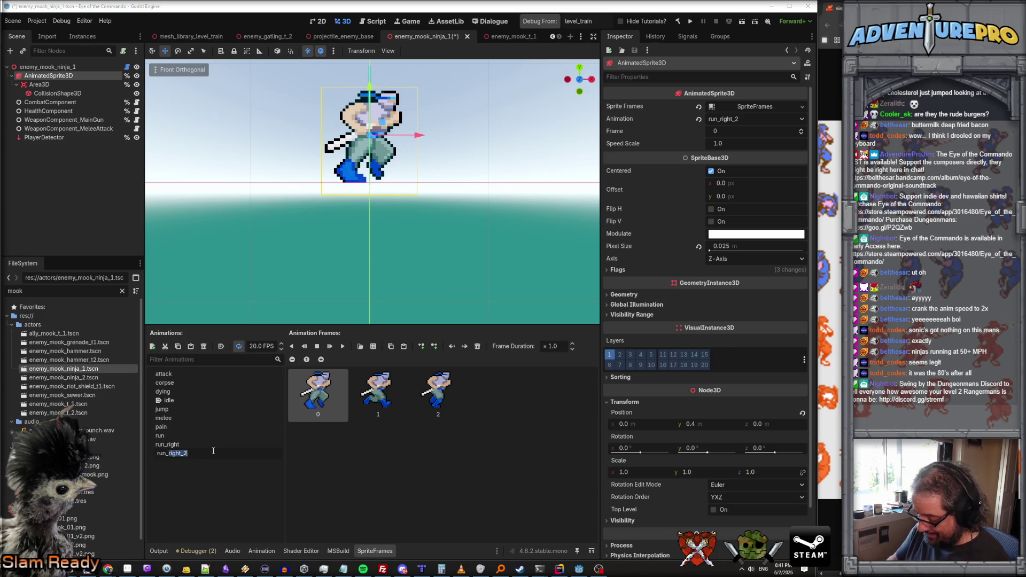
type("left")
key("Return")
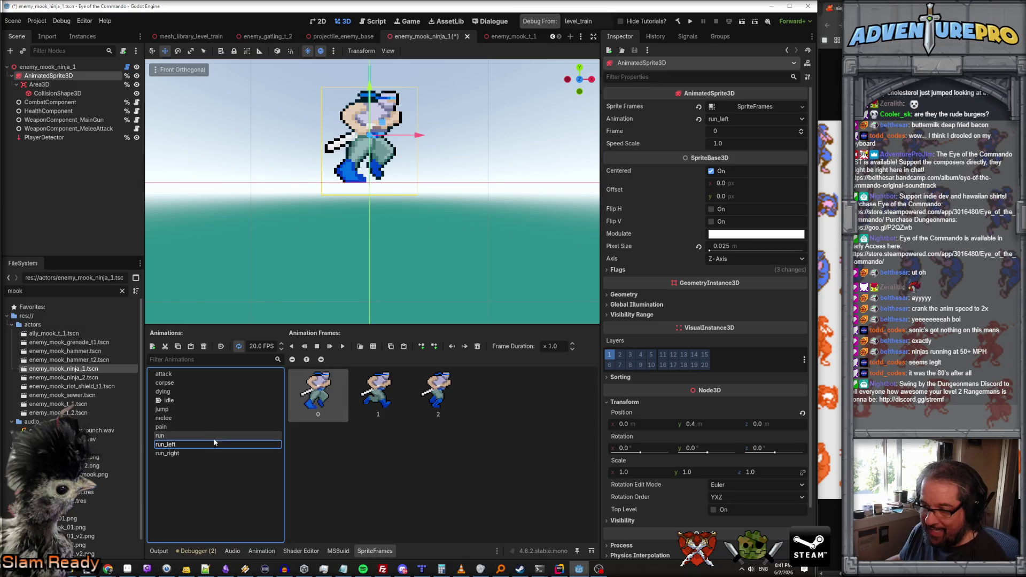
key("BackSpace")
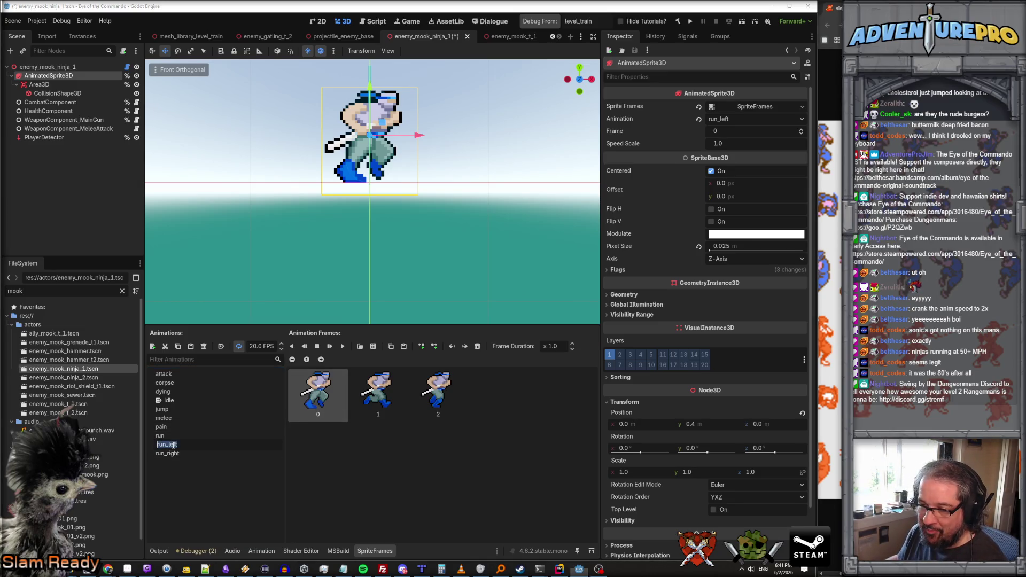
key("Return")
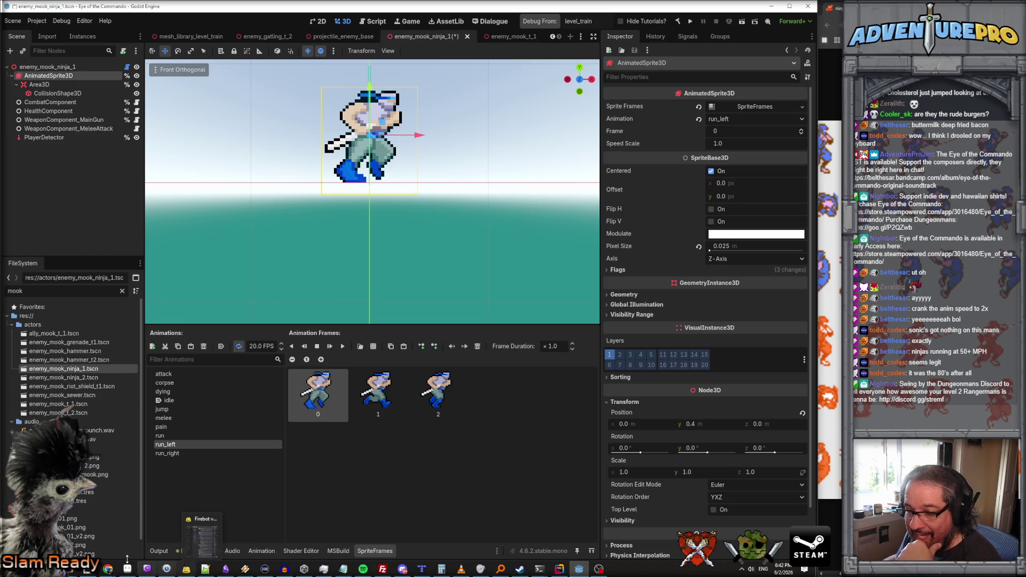
mouse_move(108, 569)
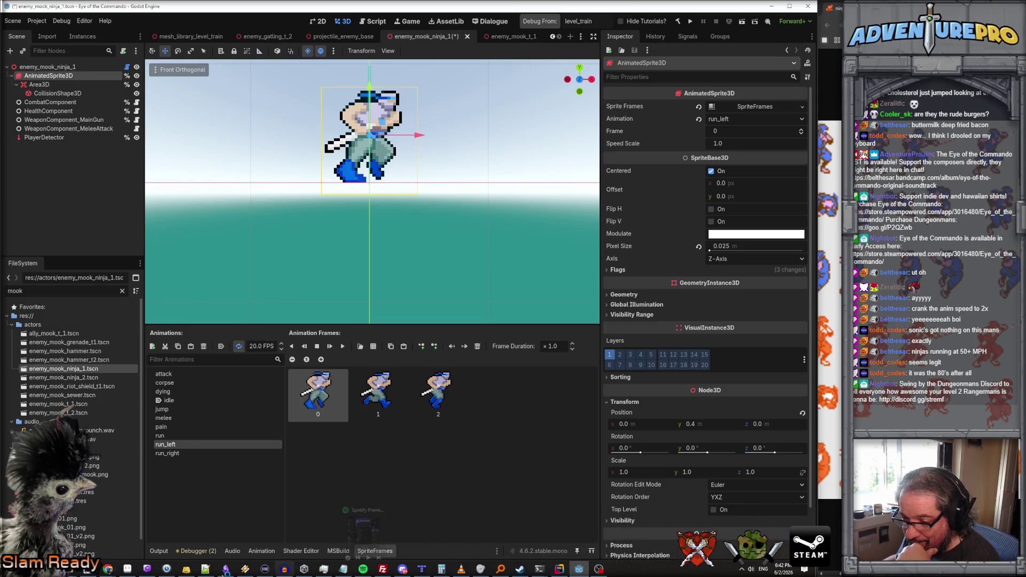
left_click(213, 549)
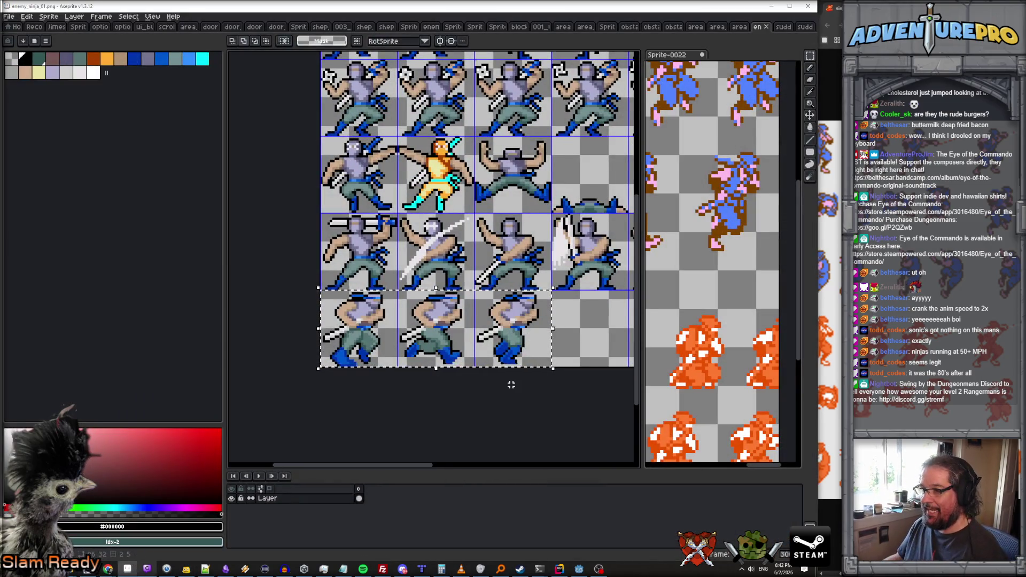
Copy the three running frames and paste the copy into the bottom row's empty cells.
scroll(545, 398, "down", 1)
key("m")
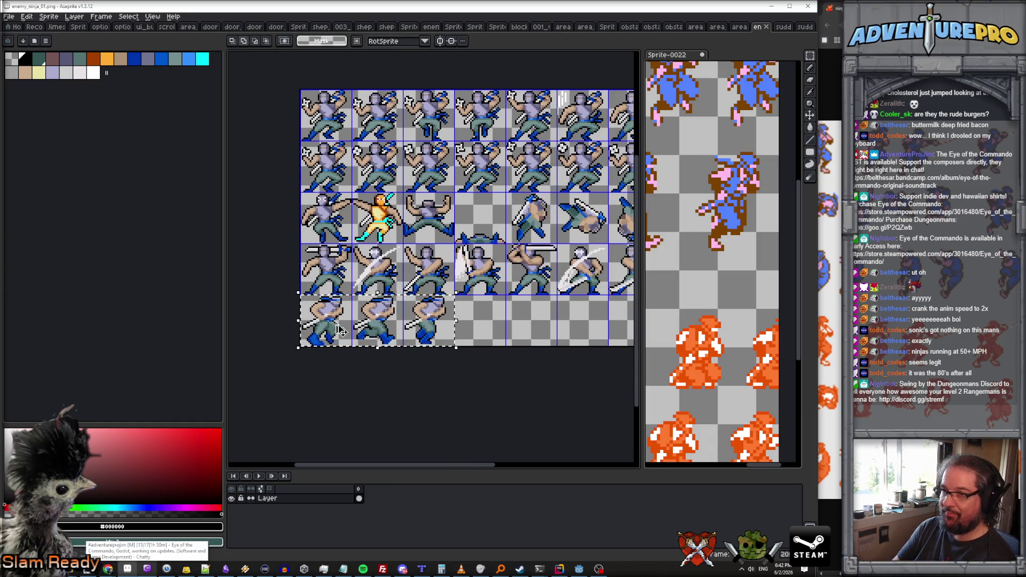
key("ctrl+v")
mouse_move(369, 123)
left_mouse_down()
mouse_move(508, 321)
mouse_move(539, 327)
left_mouse_up()
scroll(539, 325, "down", 2)
scroll(489, 352, "up", 2)
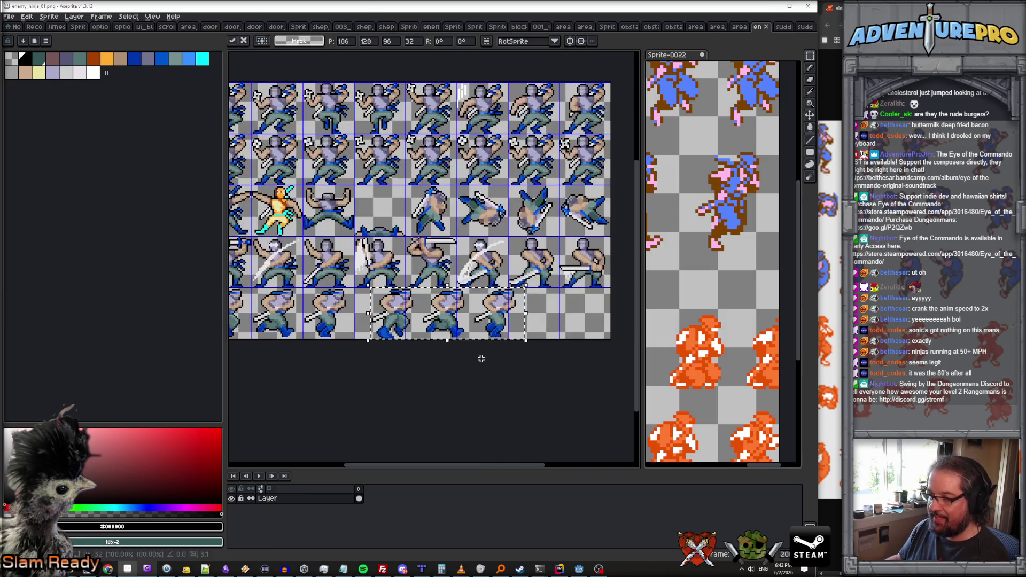
Flip the pasted frames horizontally to face left and nudge them into place.
mouse_move(367, 312)
left_mouse_down()
mouse_move(614, 337)
mouse_move(601, 315)
mouse_move(479, 324)
left_mouse_up()
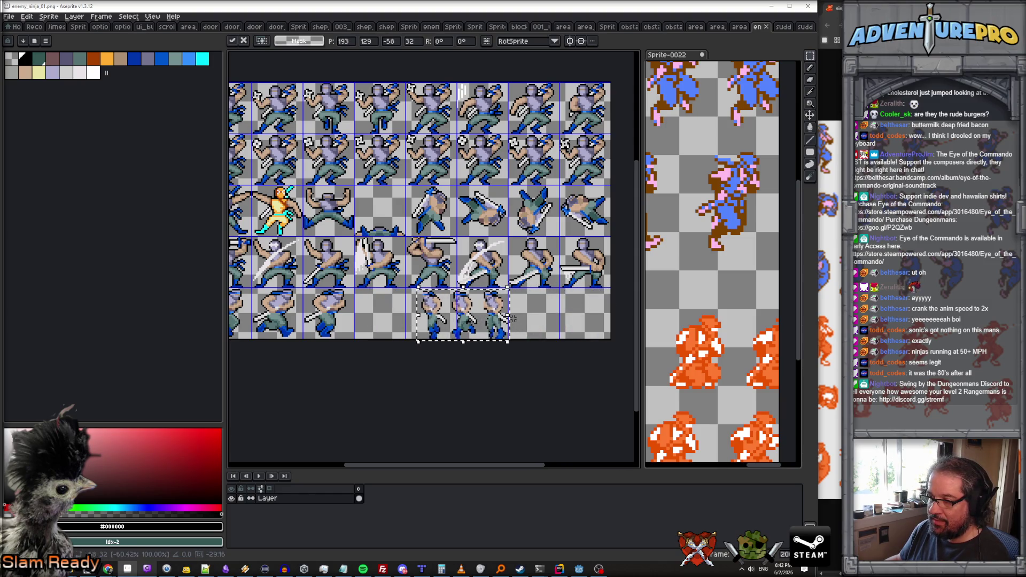
left_click_drag(469, 325, 451, 320)
scroll(446, 324, "up", 3)
scroll(450, 320, "down", 1)
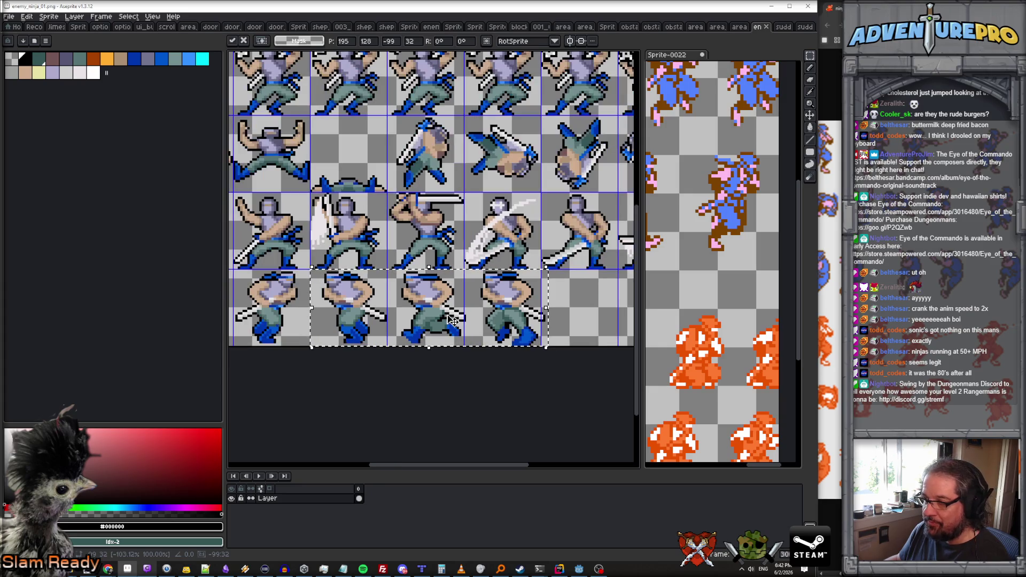
left_click_drag(543, 309, 540, 308)
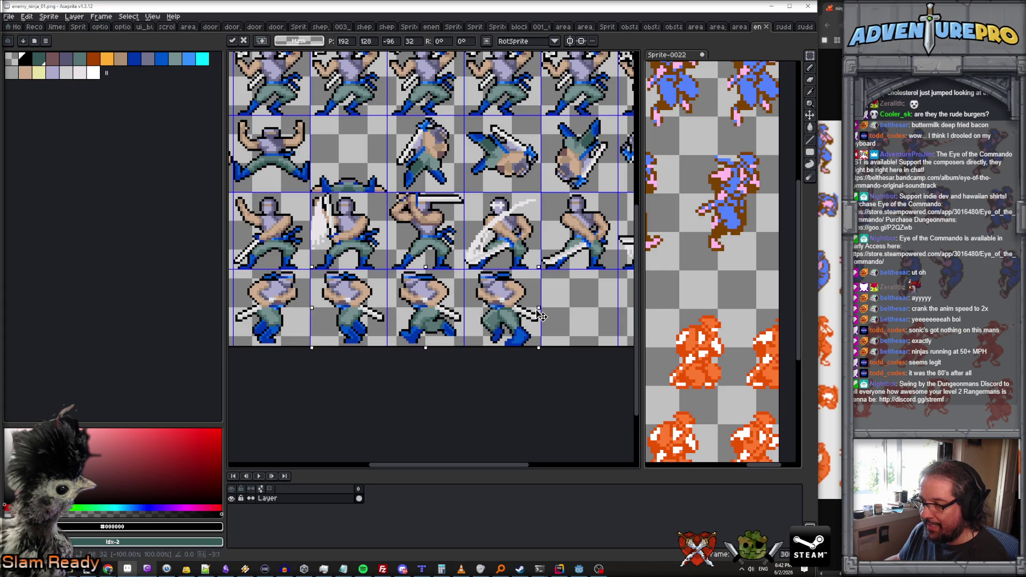
left_click(472, 354)
scroll(471, 354, "down", 3)
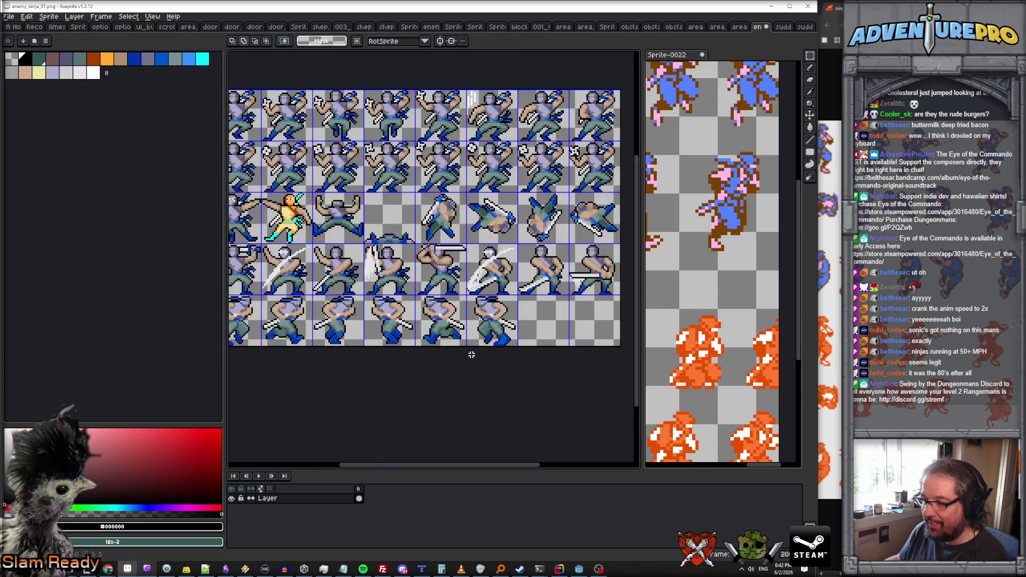
scroll(470, 355, "up", 3)
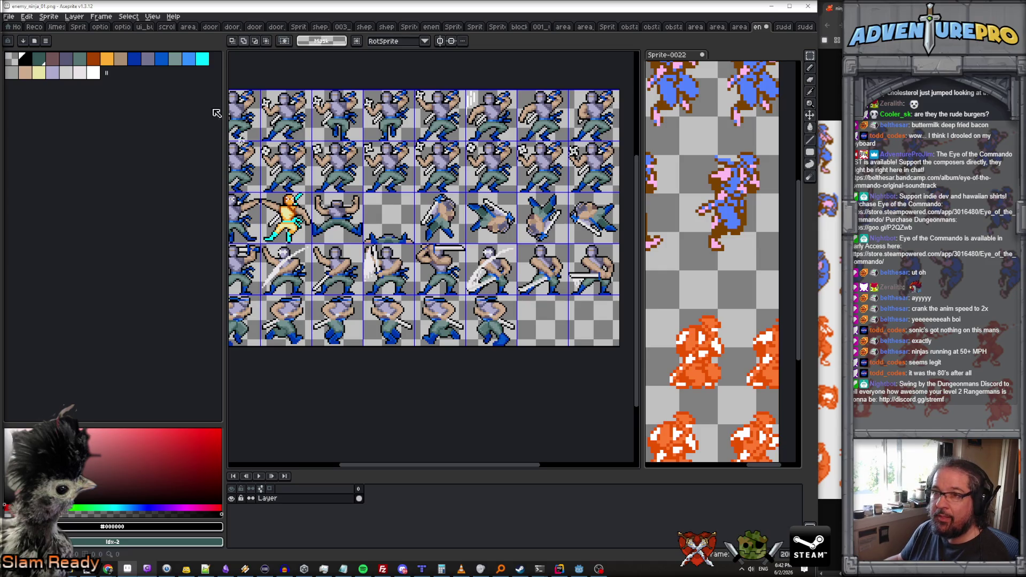
Turn on Snap to Grid and rearrange the left-facing frames into bottom-row cells 4-6.
left_click(152, 16)
mouse_move(168, 61)
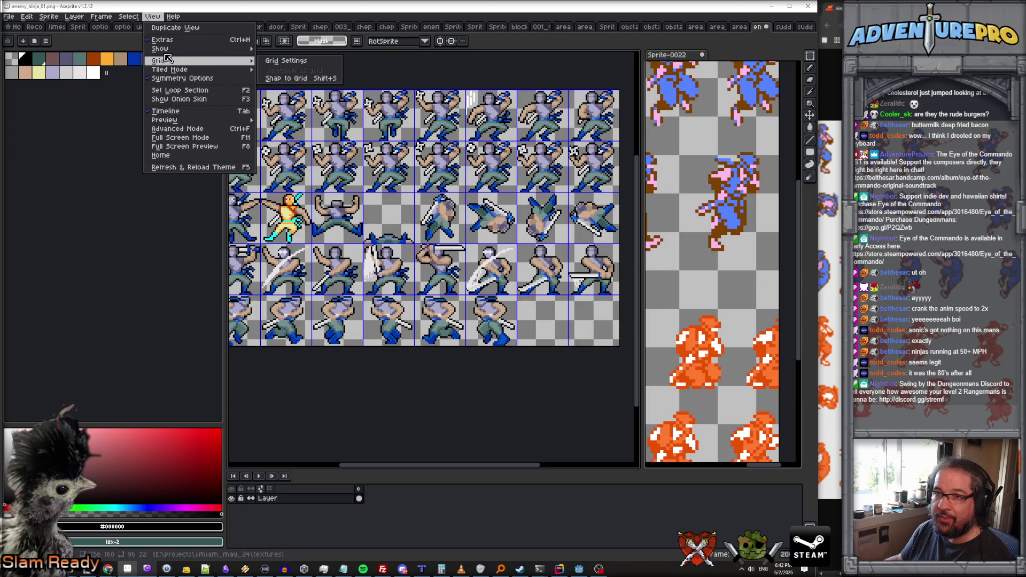
left_click(296, 80)
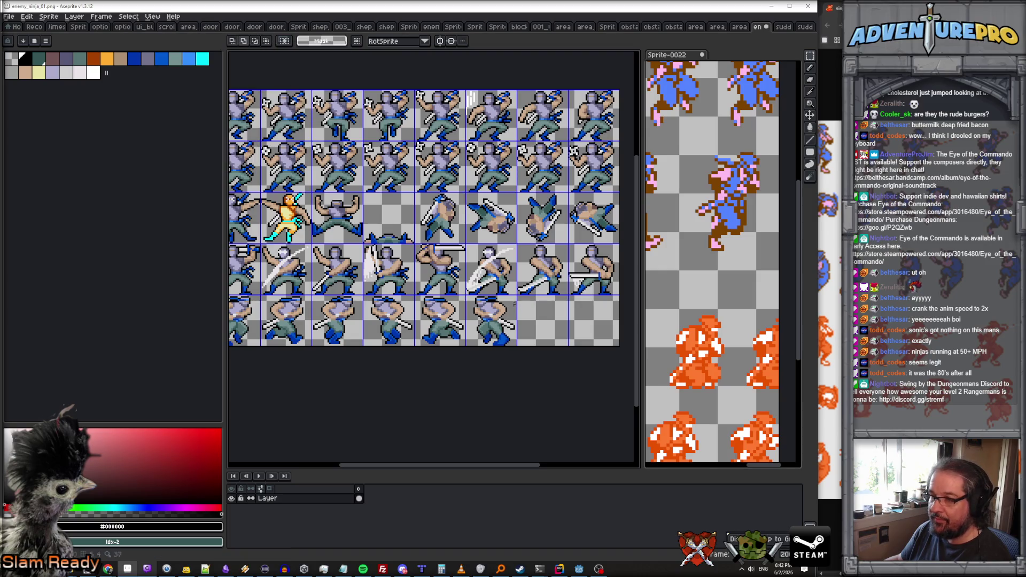
mouse_move(464, 297)
left_mouse_down()
mouse_move(506, 342)
mouse_move(557, 342)
left_mouse_up()
key("ctrl+d")
mouse_move(363, 295)
left_mouse_down()
mouse_move(411, 341)
mouse_move(512, 336)
left_mouse_up()
key("ctrl+d")
mouse_move(523, 292)
left_mouse_down()
mouse_move(567, 344)
mouse_move(480, 320)
mouse_move(395, 320)
left_mouse_up()
key("ctrl+d")
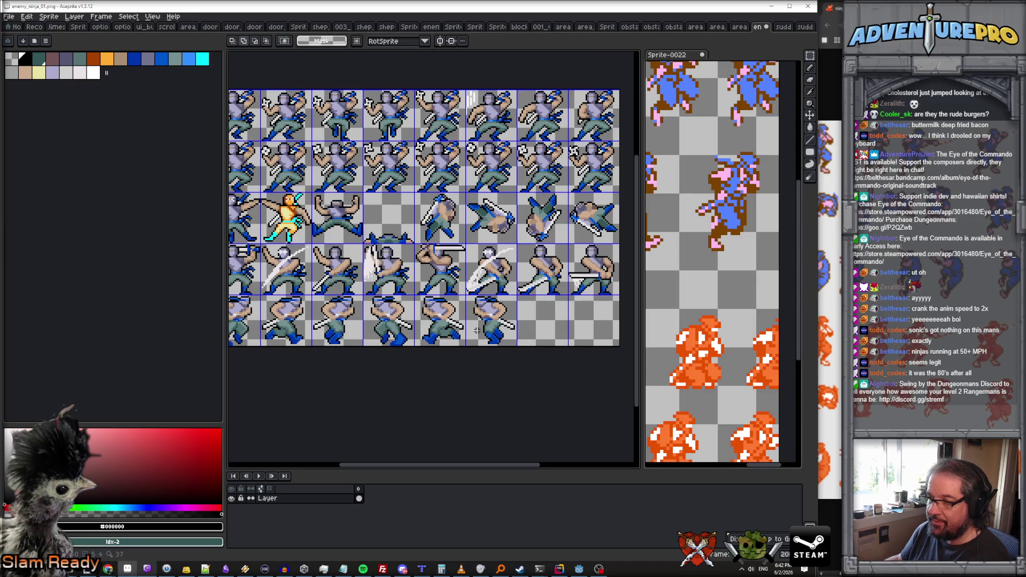
Add the three left-facing frames from enemy_ninja_01.png to run_left.
left_click(771, 6)
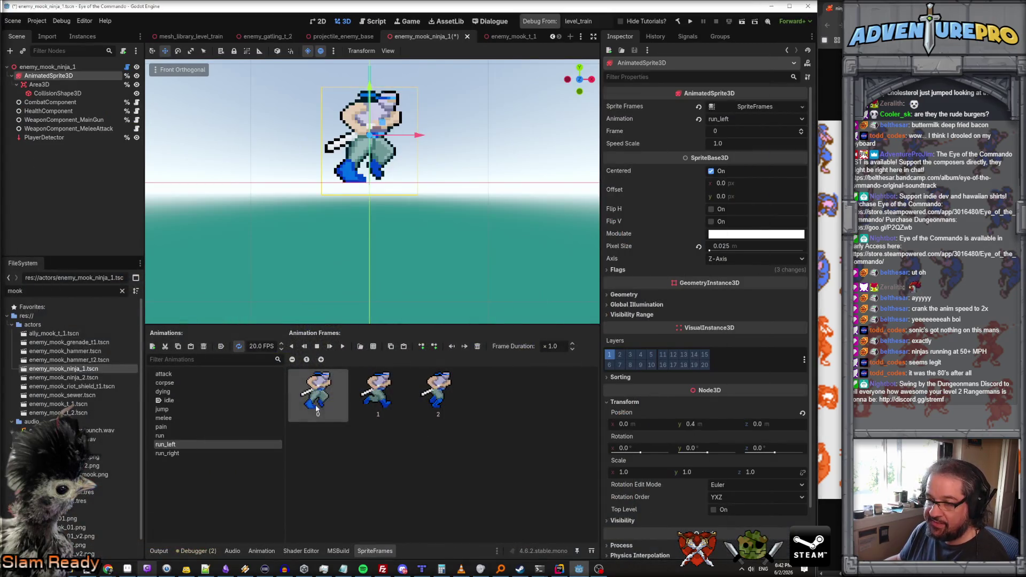
left_click(373, 347)
left_click(647, 343)
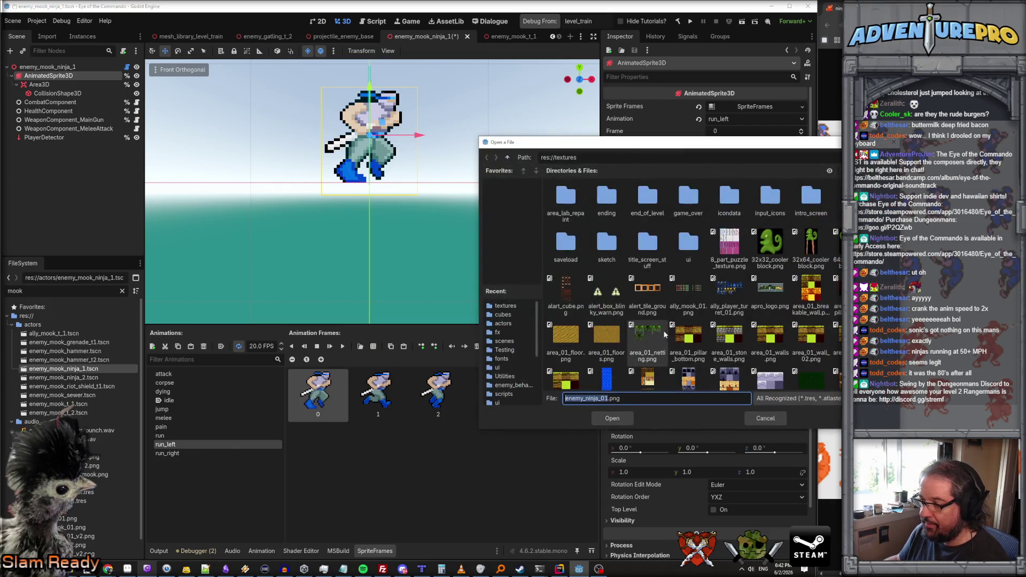
left_click(611, 422)
left_click(632, 394)
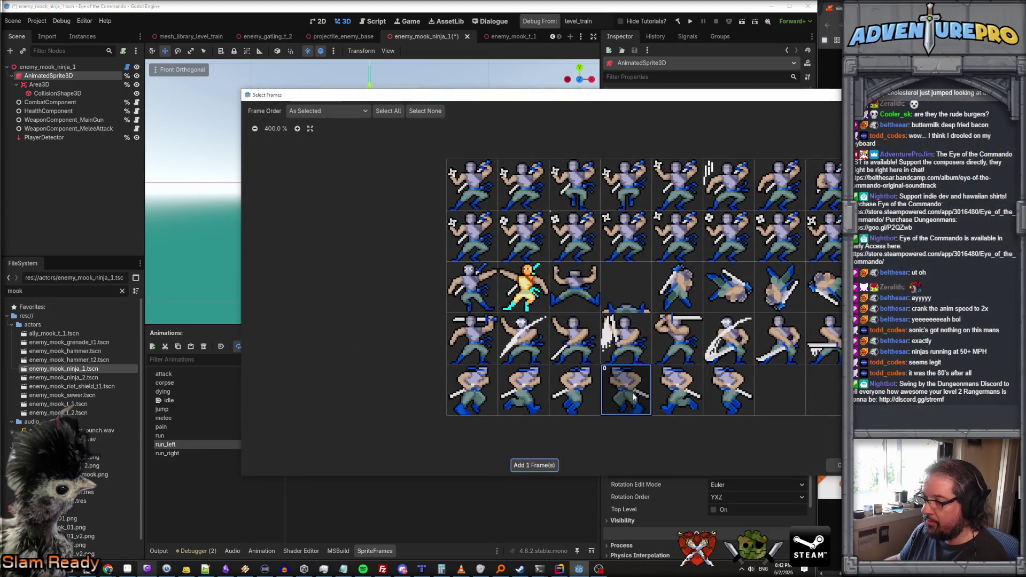
left_click(728, 389)
left_click(534, 465)
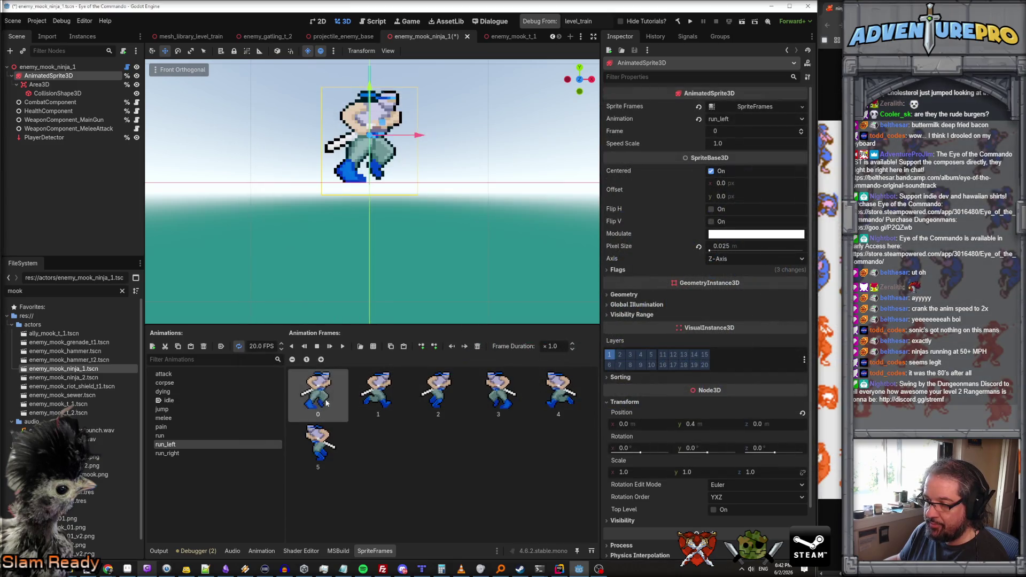
Delete the old right-facing frames from run_left and play the animation.
left_click(477, 346)
left_click(477, 346)
left_click(477, 346)
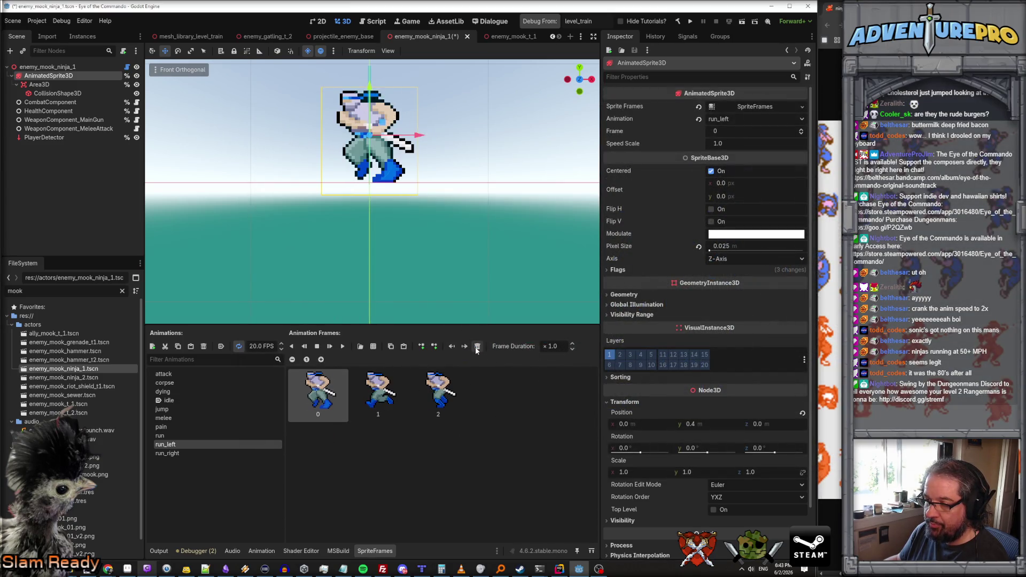
left_click(343, 348)
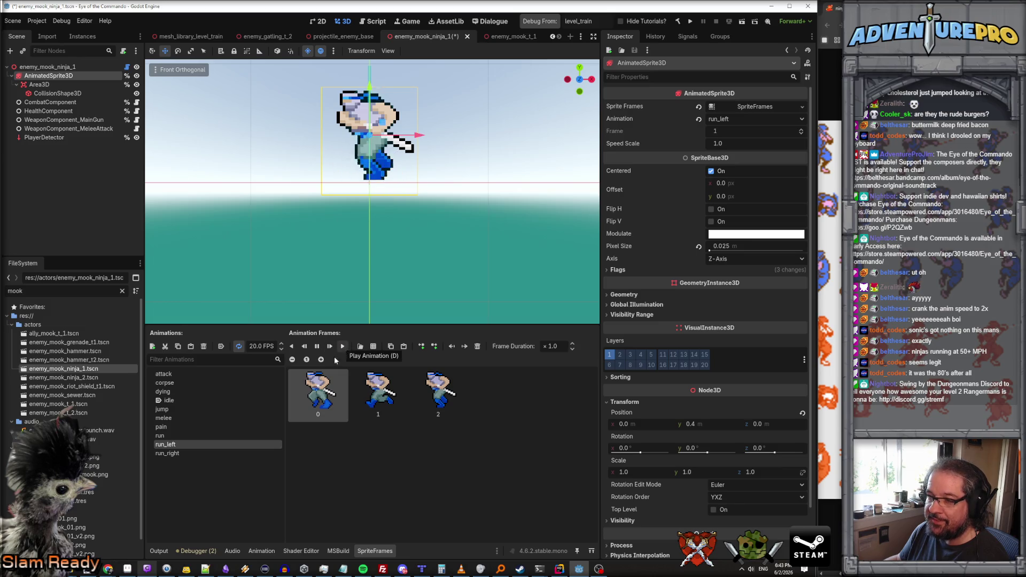
left_click(180, 453)
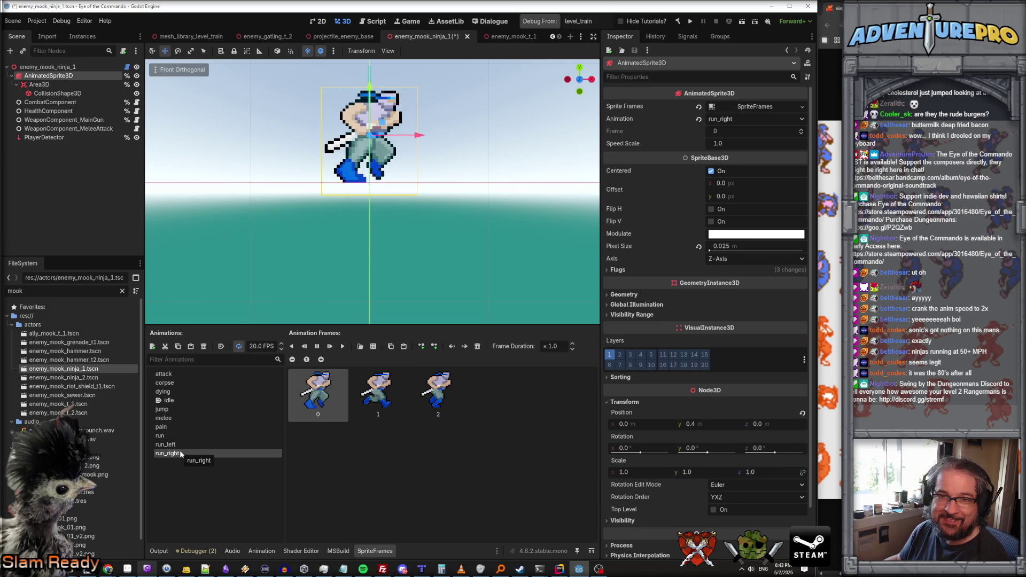
left_click(181, 444)
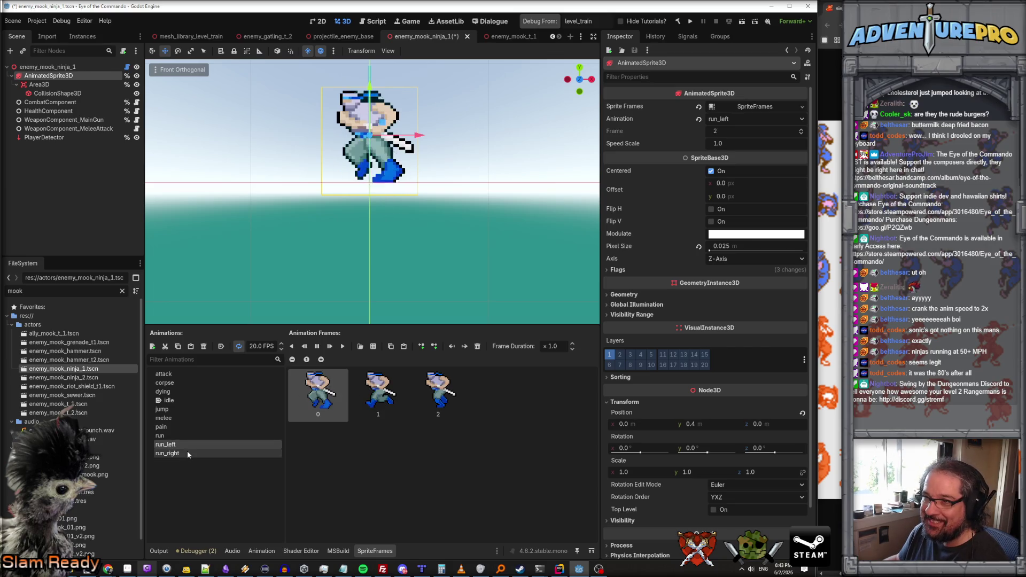
left_click(183, 451)
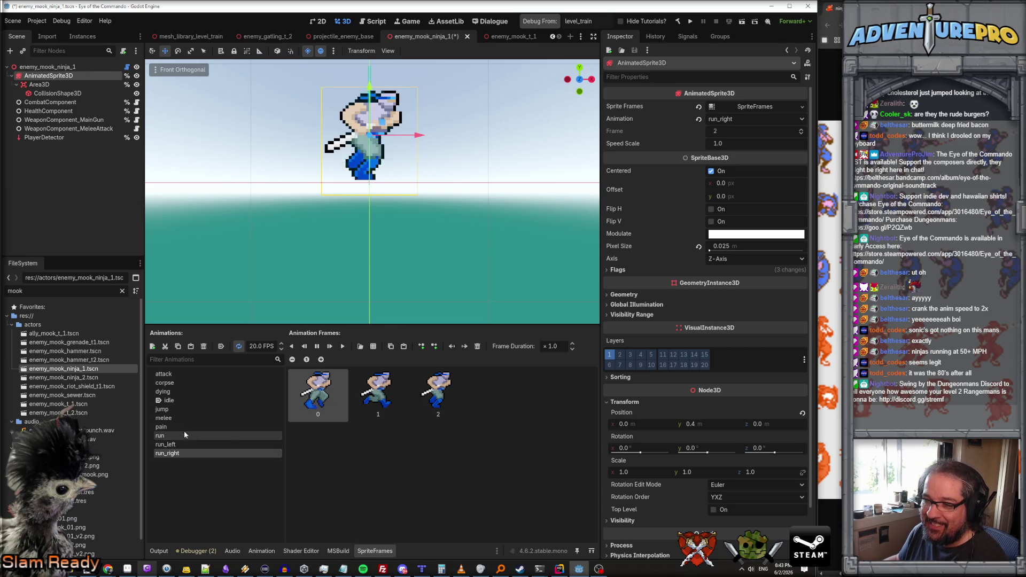
left_click(182, 437)
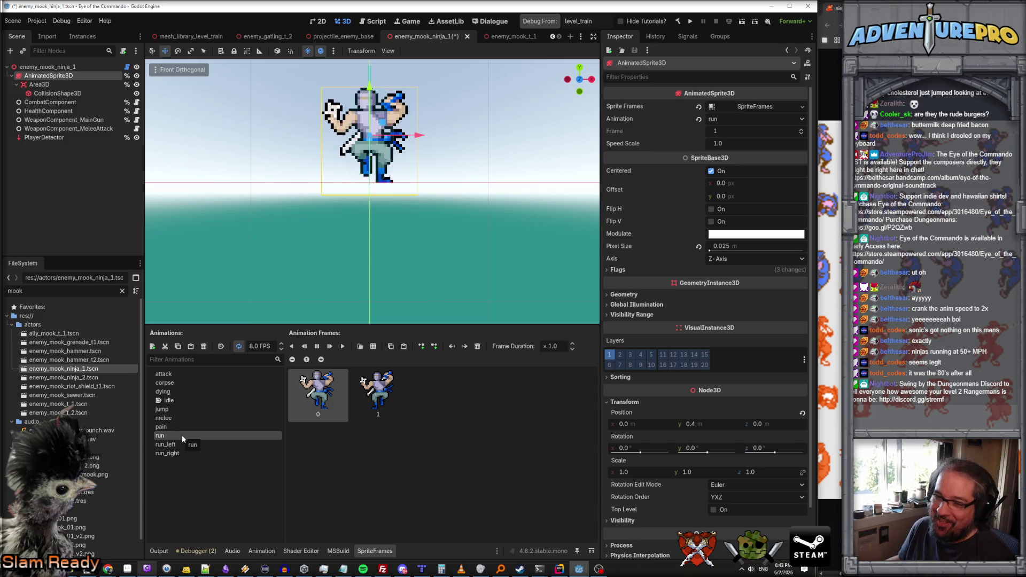
left_click(182, 443)
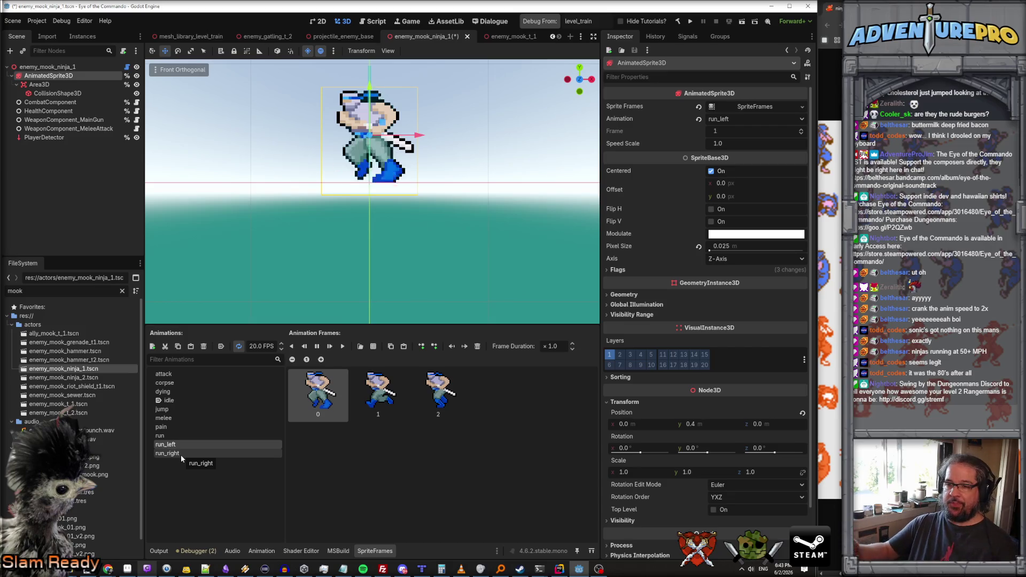
left_click(178, 437)
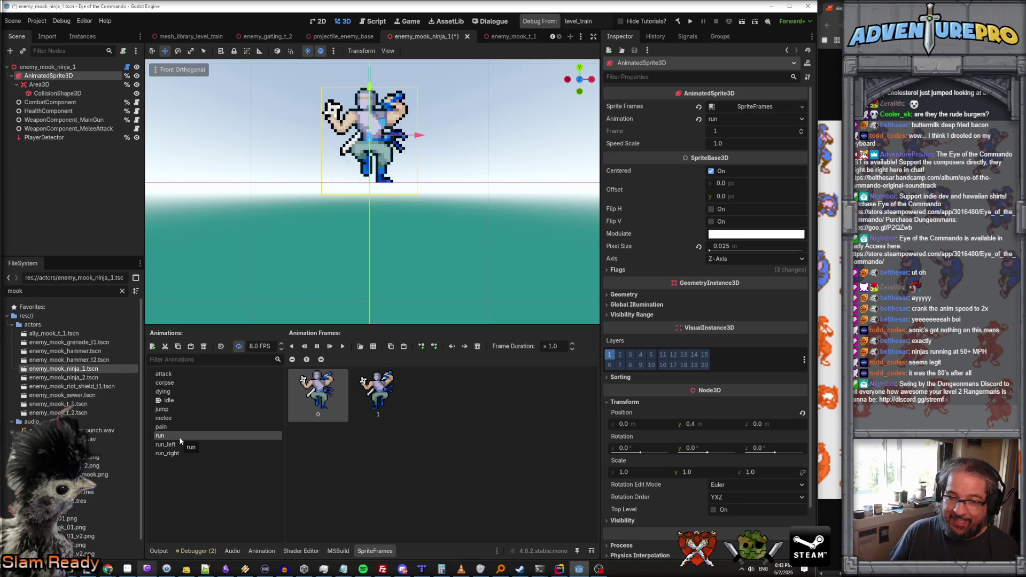
left_click(176, 444)
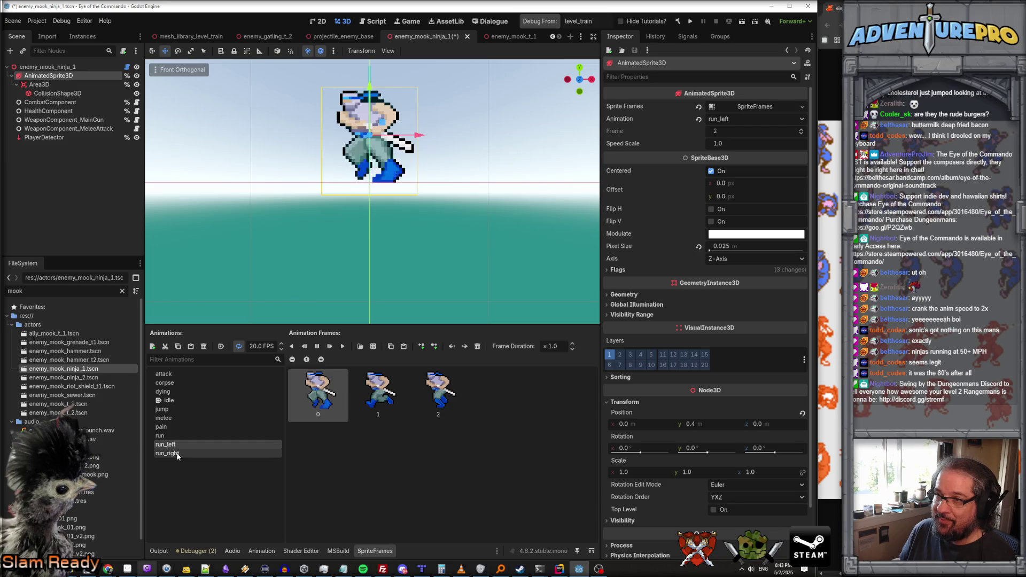
left_click(176, 453)
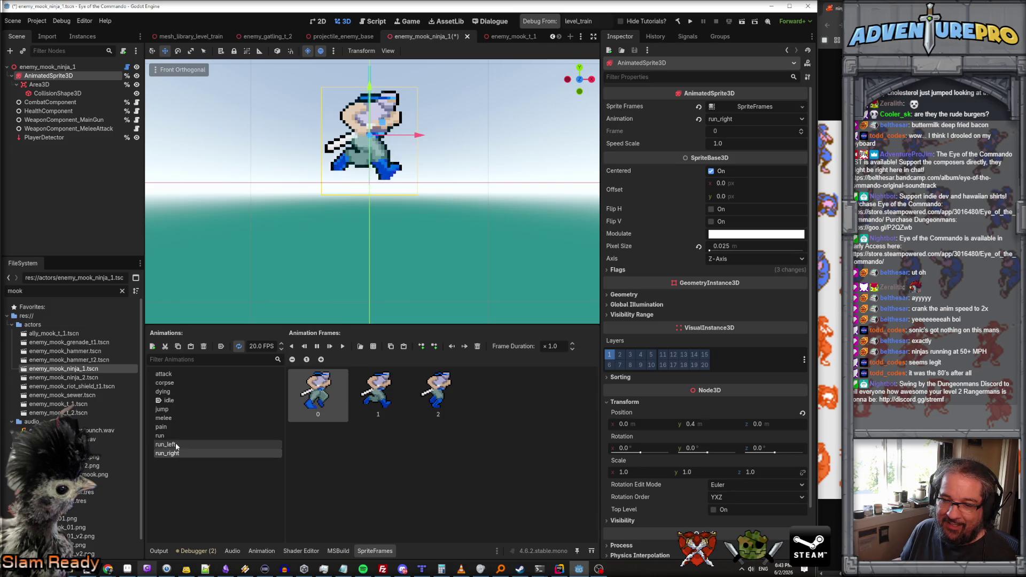
left_click(176, 437)
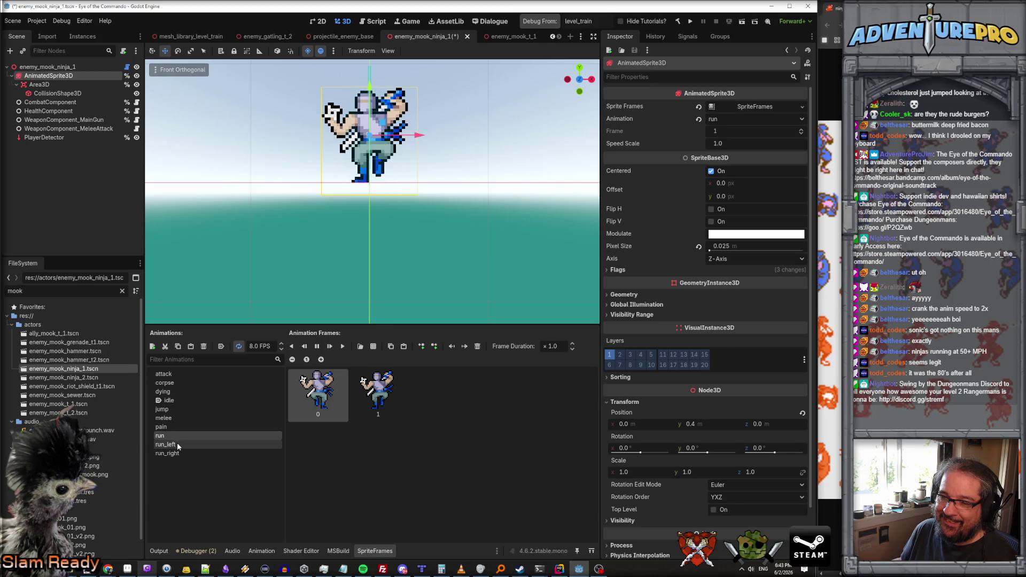
left_click(175, 444)
left_click(179, 452)
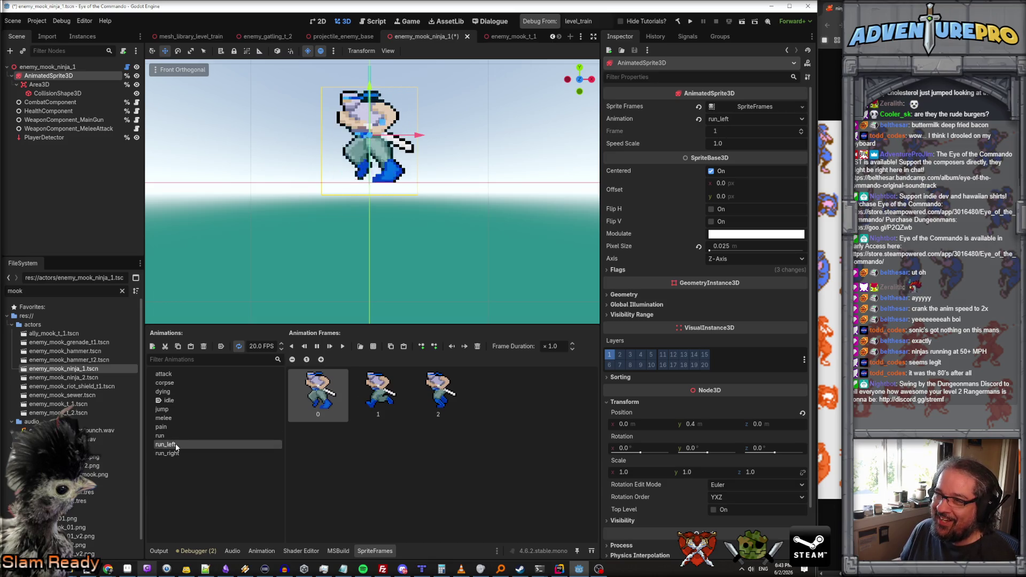
left_click(175, 437)
left_click(178, 453)
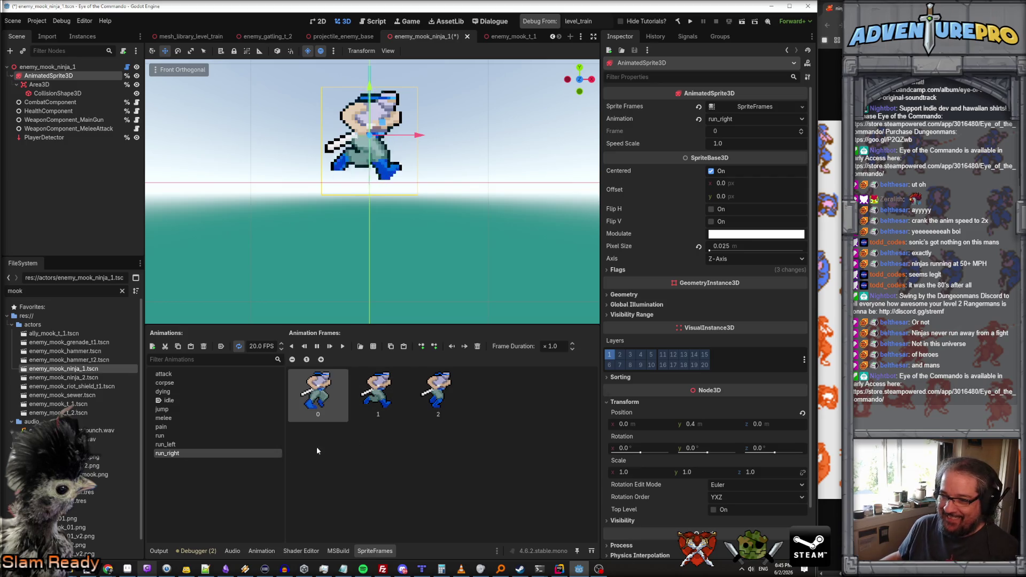
Compare the run_left, run and run_right animations, then bring up Aseprite's ninja sheet.
left_click(214, 444)
left_click(210, 434)
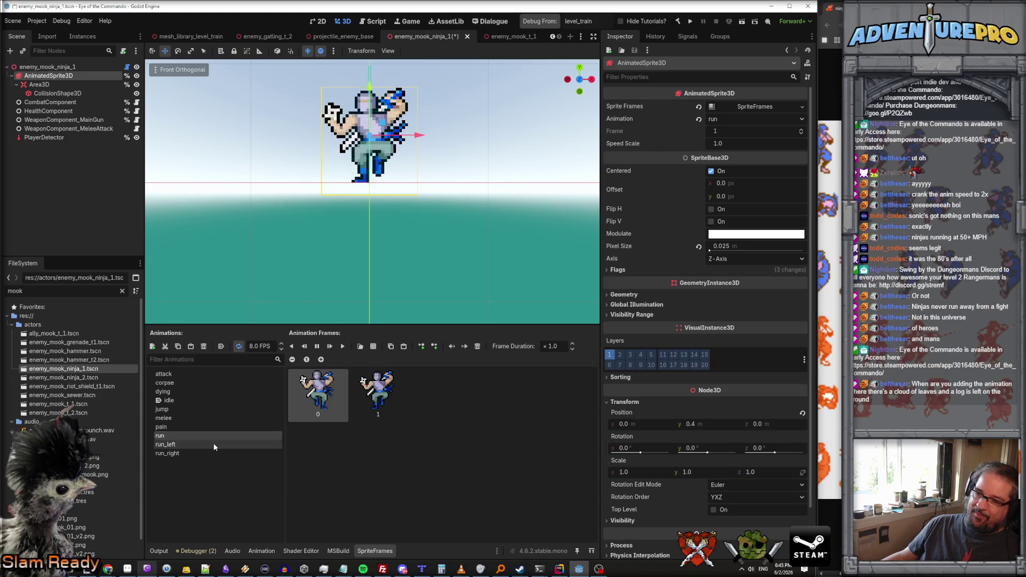
left_click(213, 443)
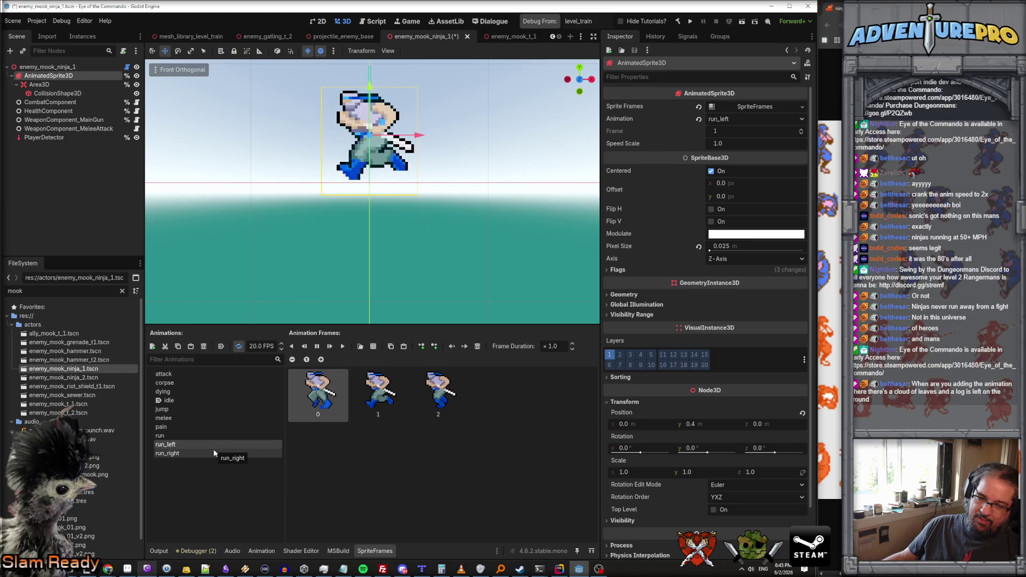
left_click(213, 452)
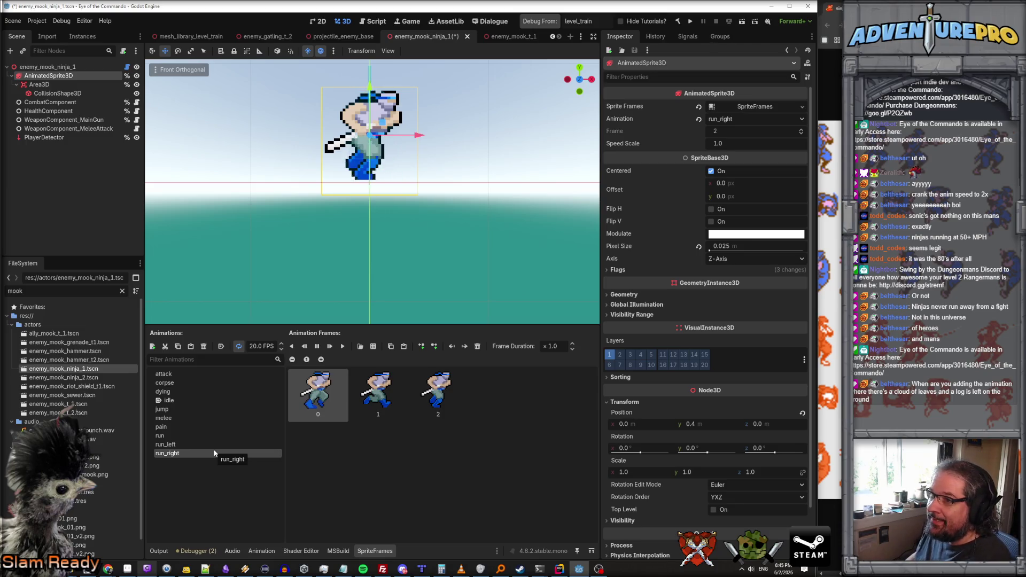
left_click(127, 568)
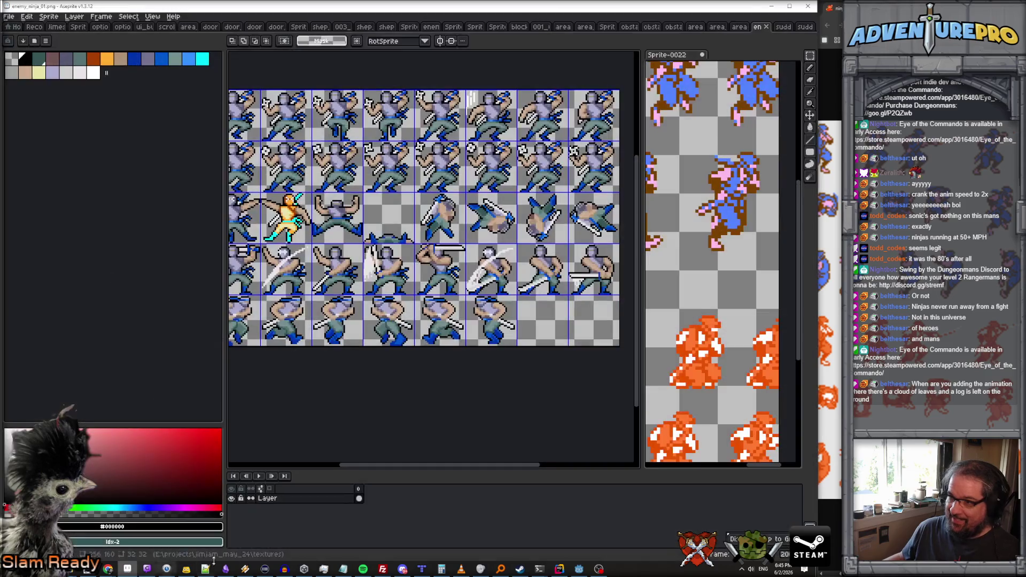
Look over the train interior ground tile files in Aseprite, then save and launch level_train in Godot.
left_click(743, 26)
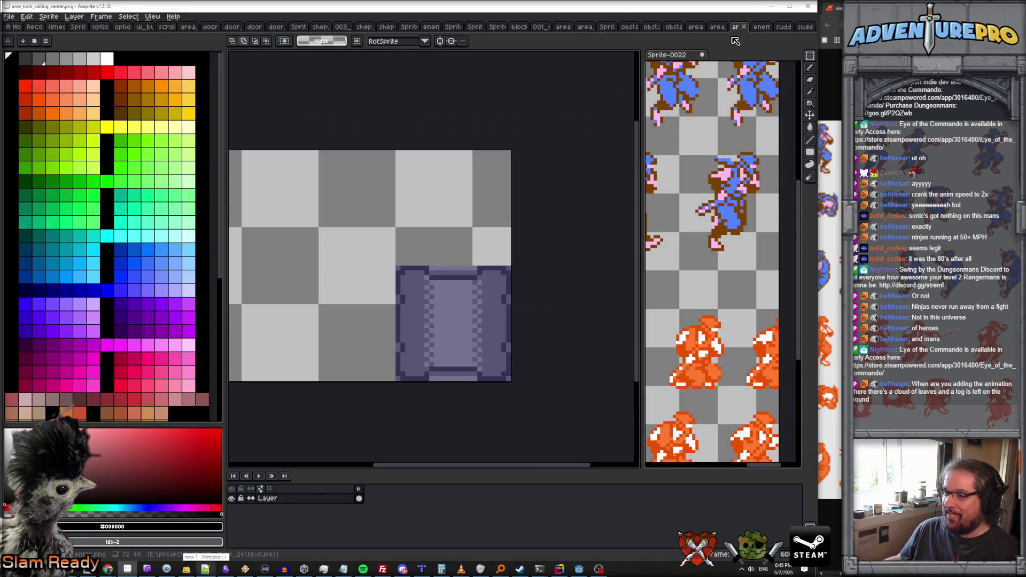
left_click(716, 27)
scroll(593, 161, "down", 3)
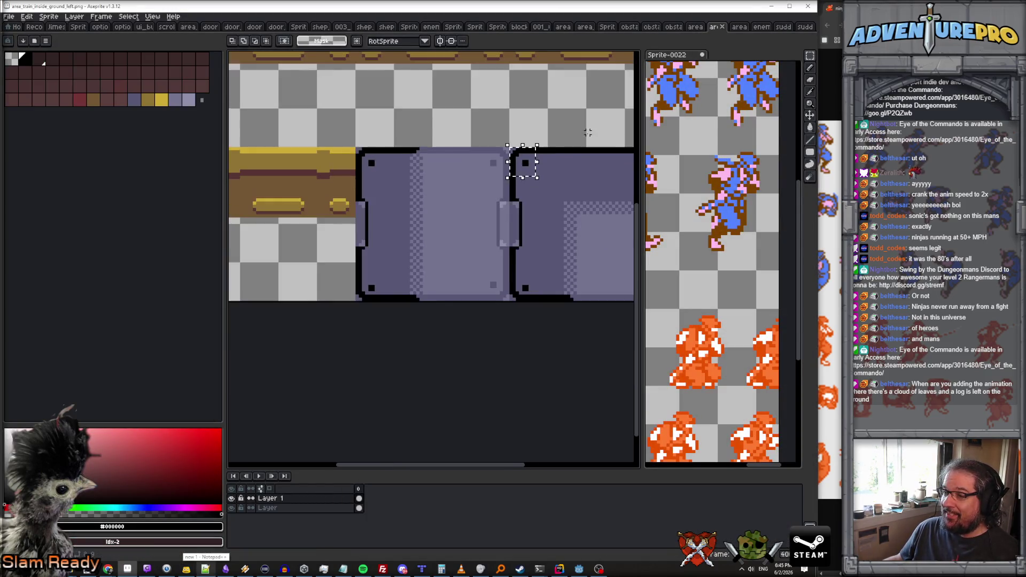
left_click(578, 569)
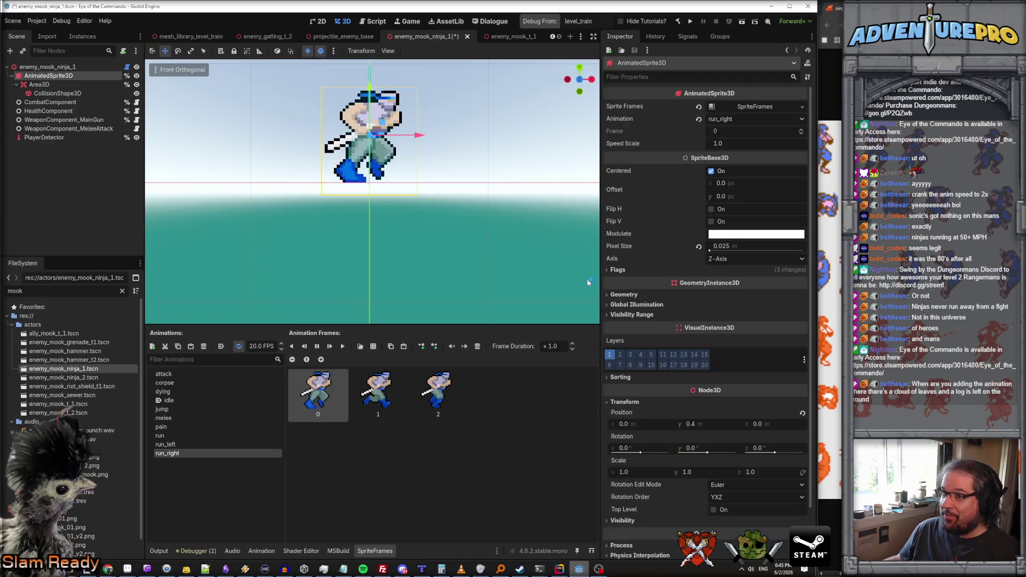
left_click(550, 24)
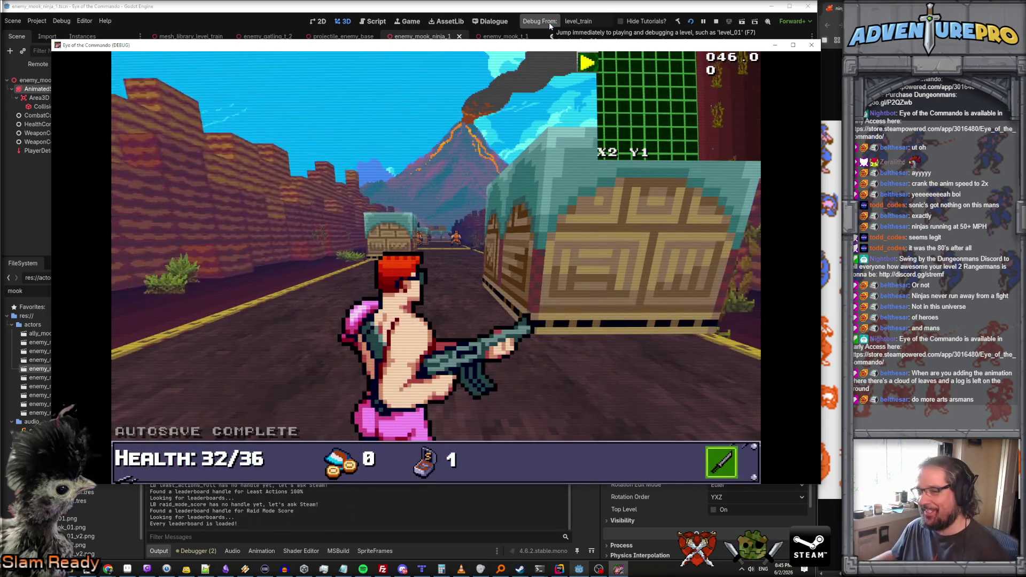
Enter the WARGOD cheat in the in-game console and dismiss the TDR-451 item popup.
key("grave")
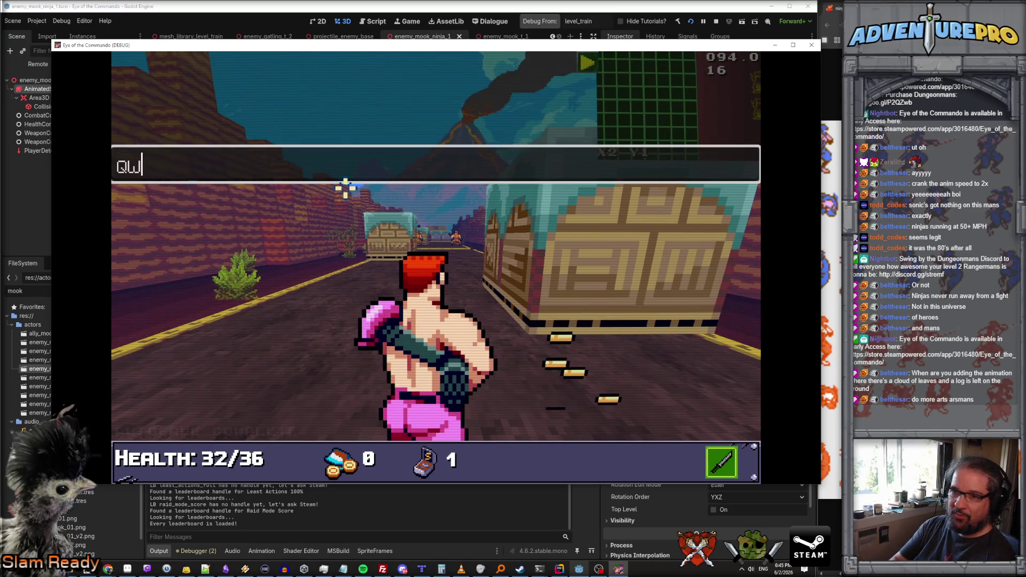
type("RGOD")
key("Return")
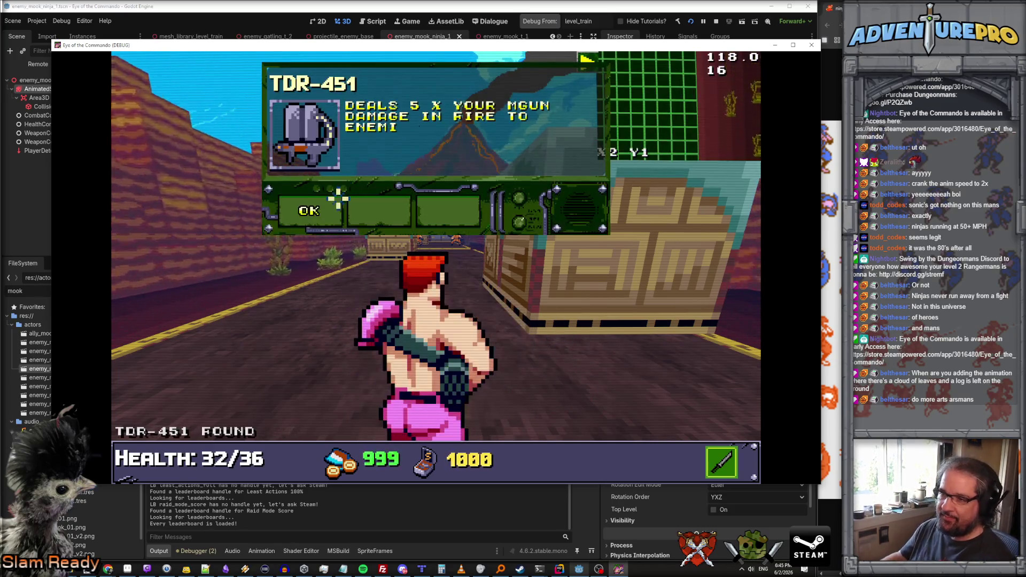
left_click(312, 211)
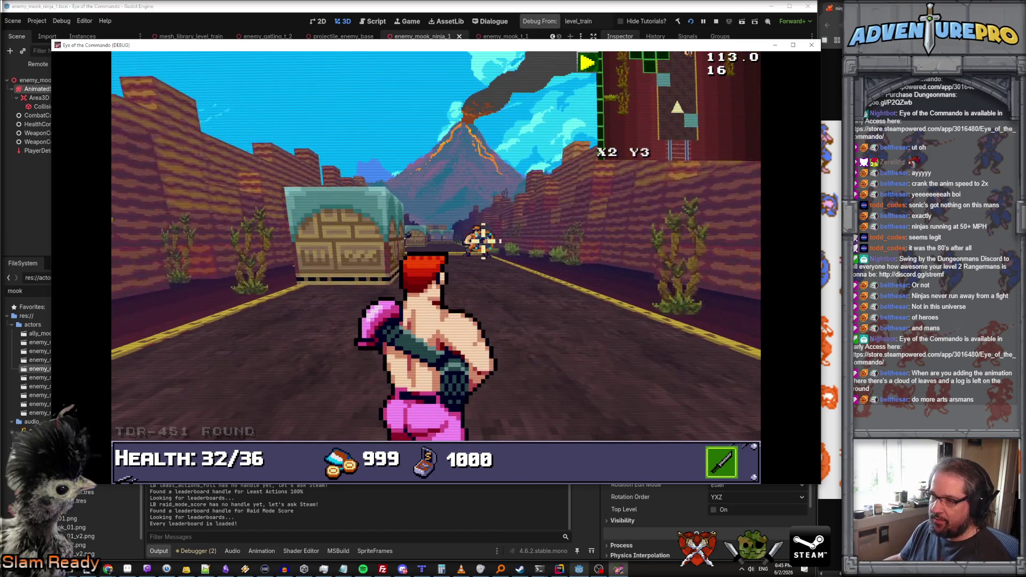
Shoot the enemies along the road and advance to the building doorway.
left_click(465, 240)
left_click(382, 238)
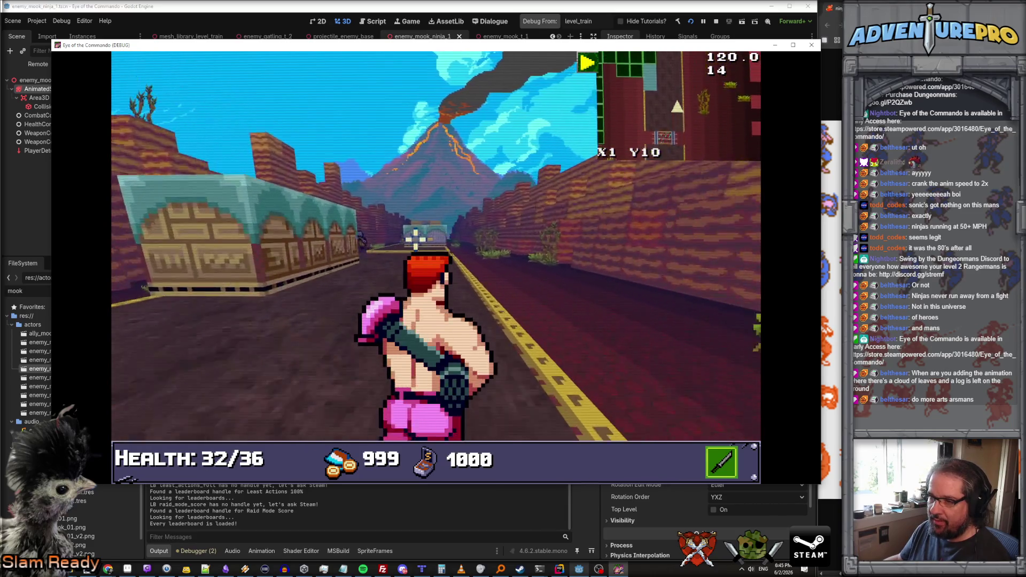
left_click(363, 243)
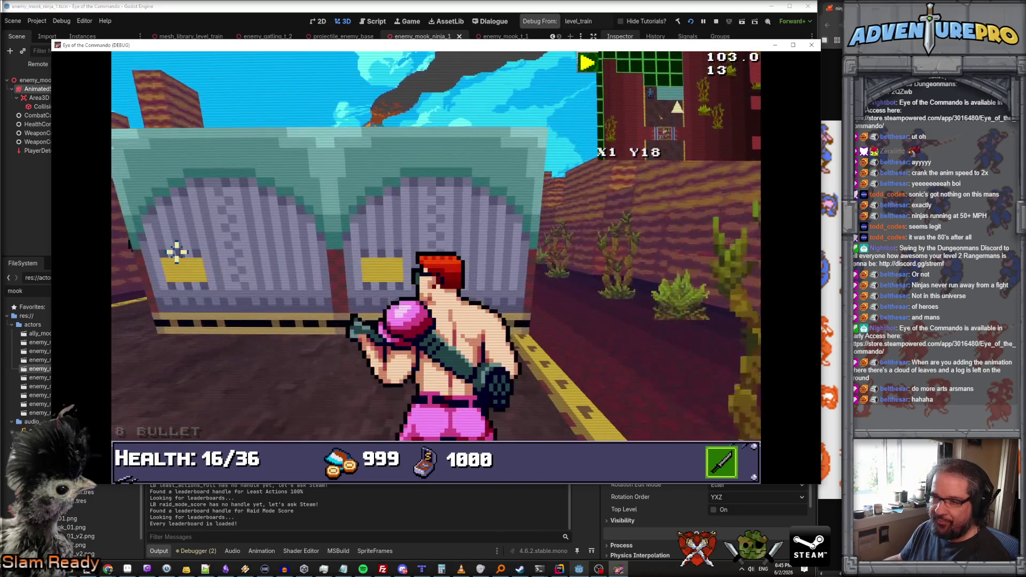
left_click(289, 235)
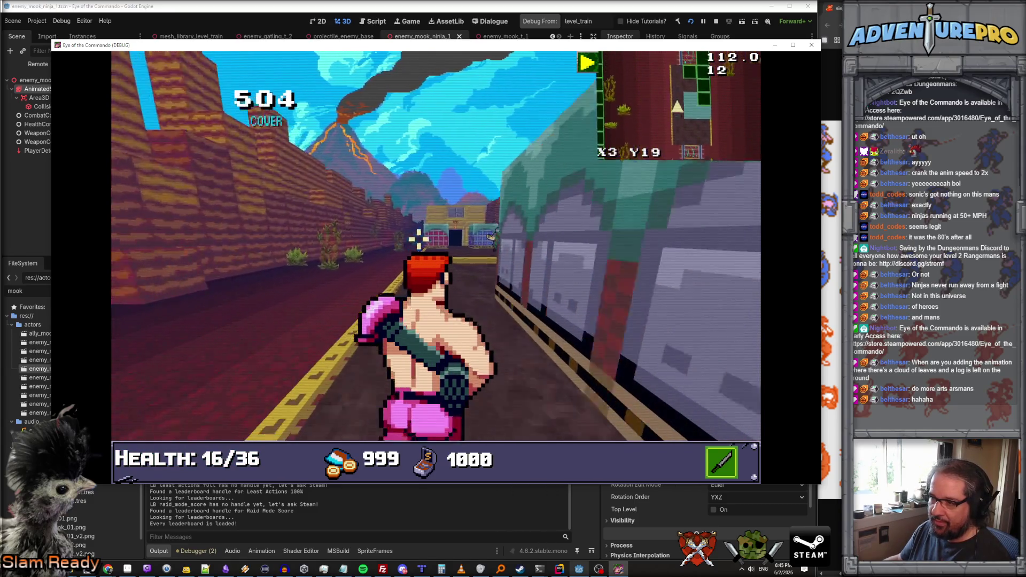
left_click(507, 237)
key("w")
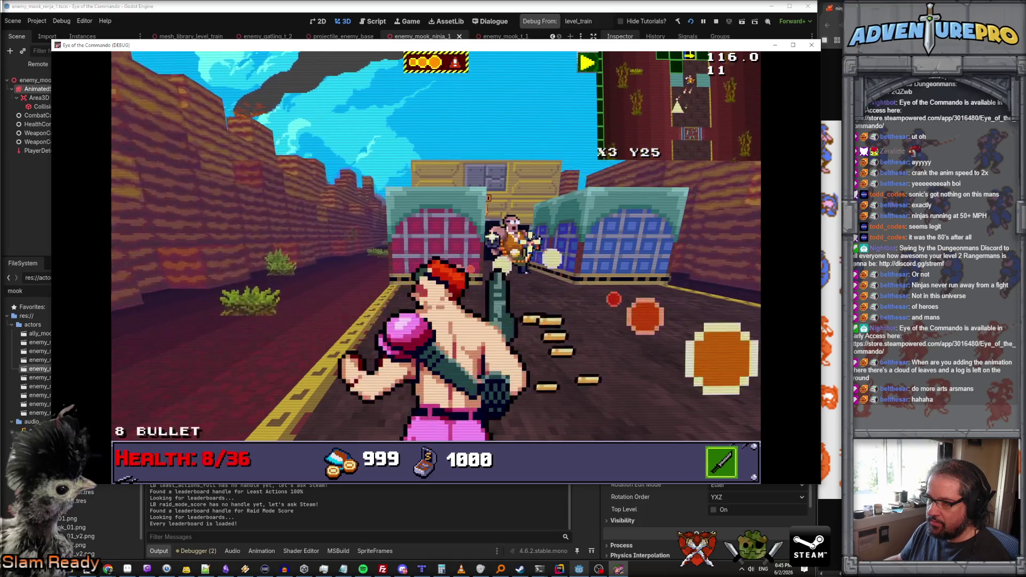
key("s")
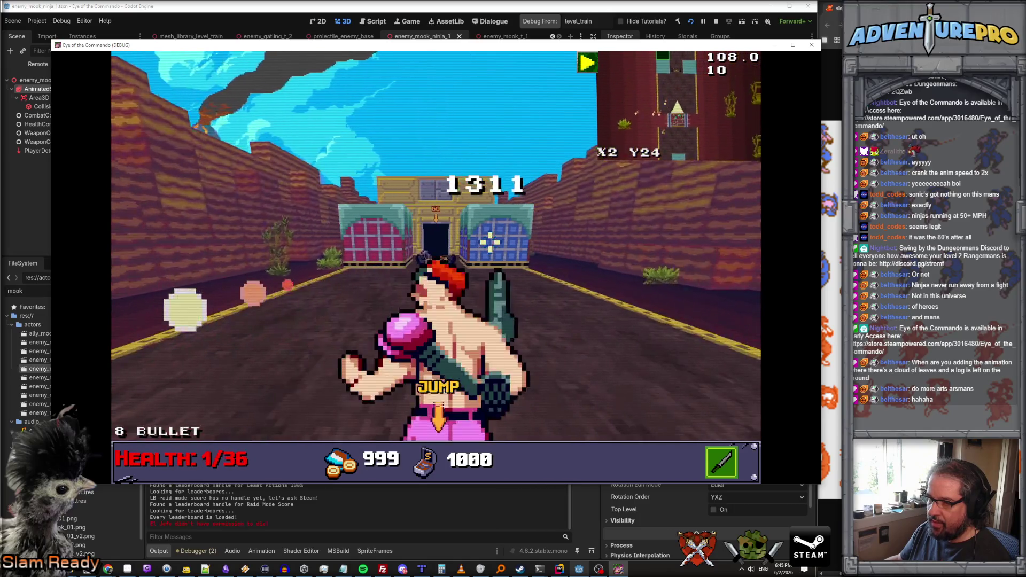
key("w")
key("w")
key("w")
key("w")
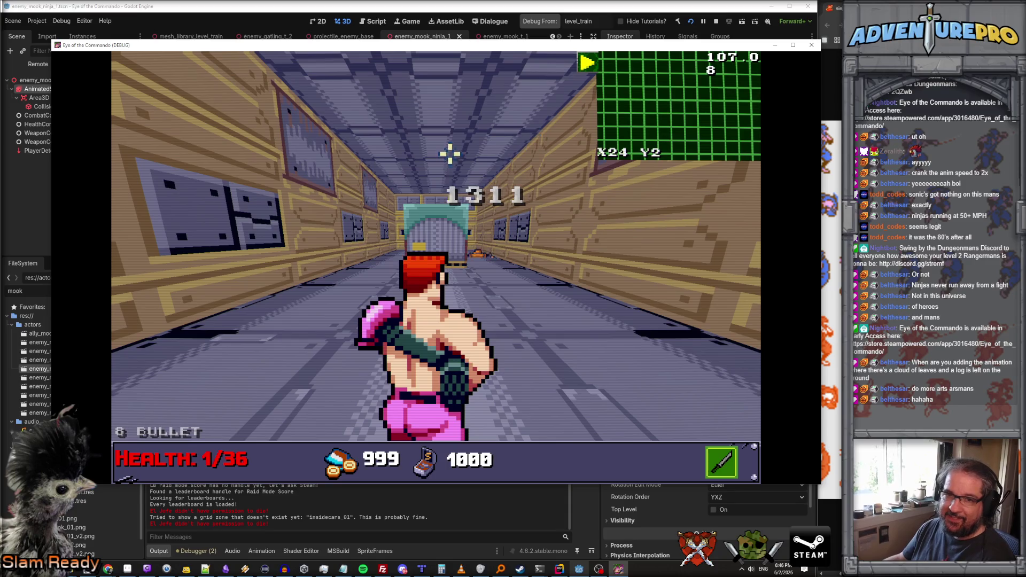
Walk into the corridor, shoot the enemy ahead and dismiss the missed-shots tip.
key("w")
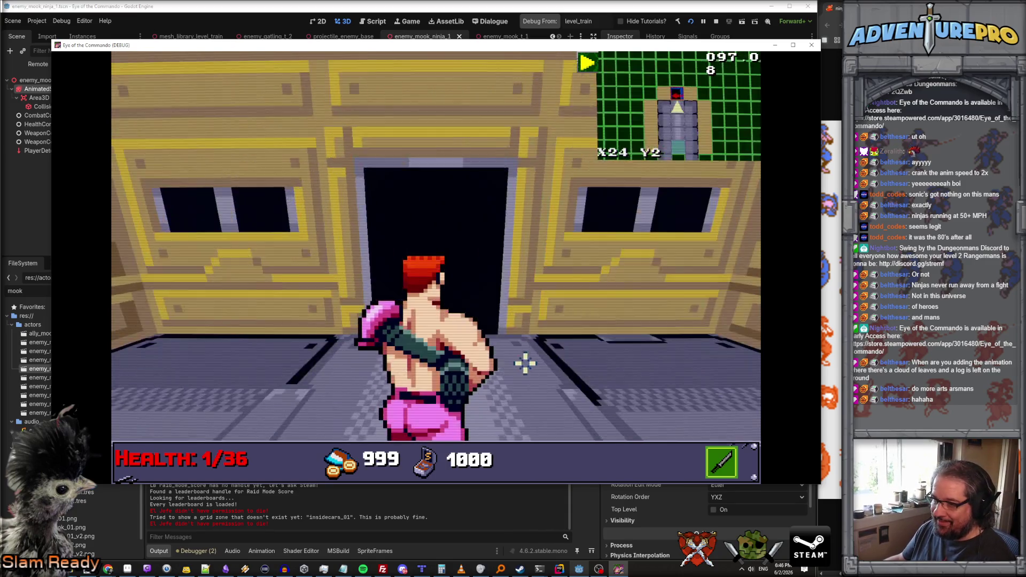
key("e")
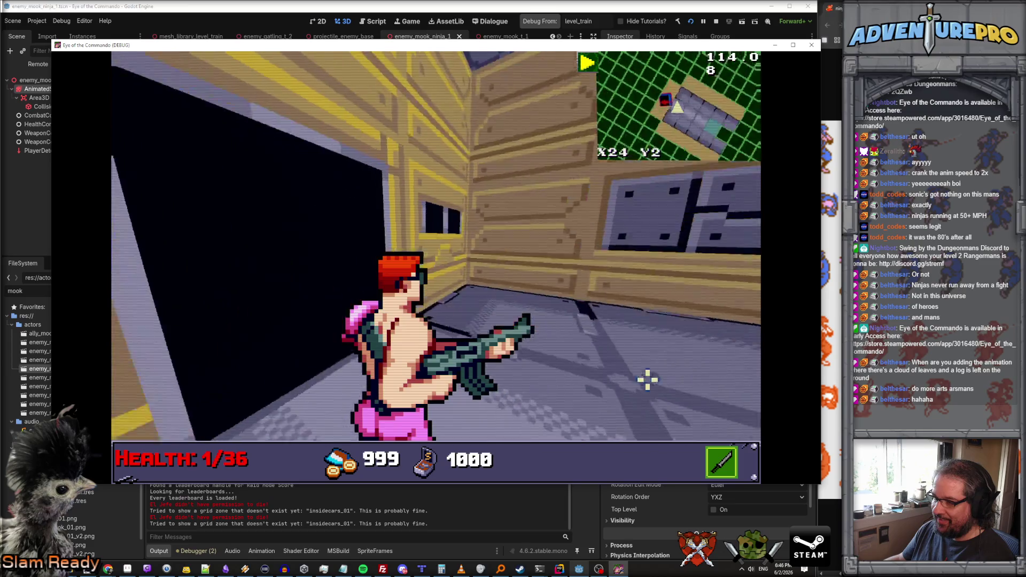
key("d")
key("e")
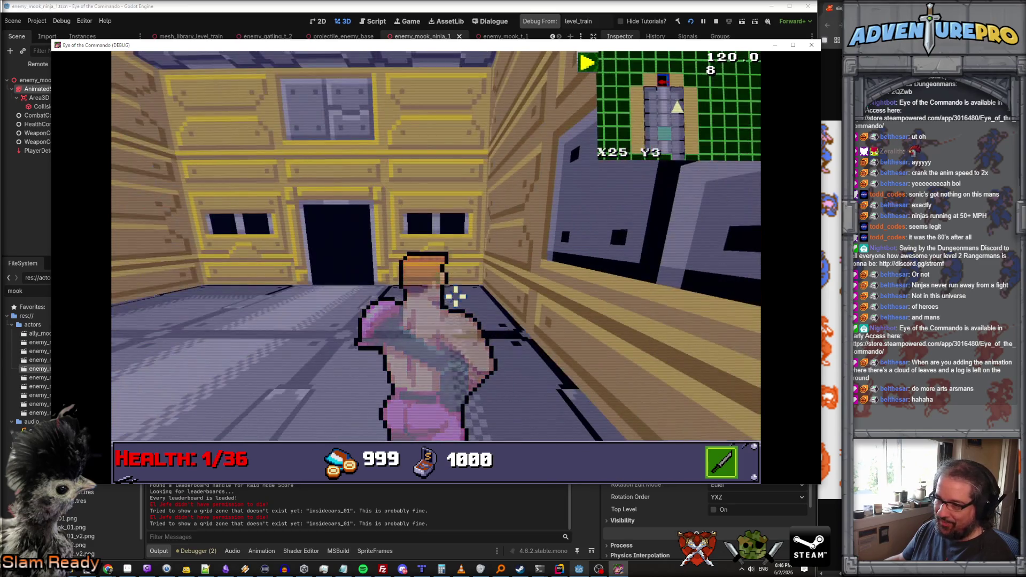
key("e")
key("e")
key("w")
key("w")
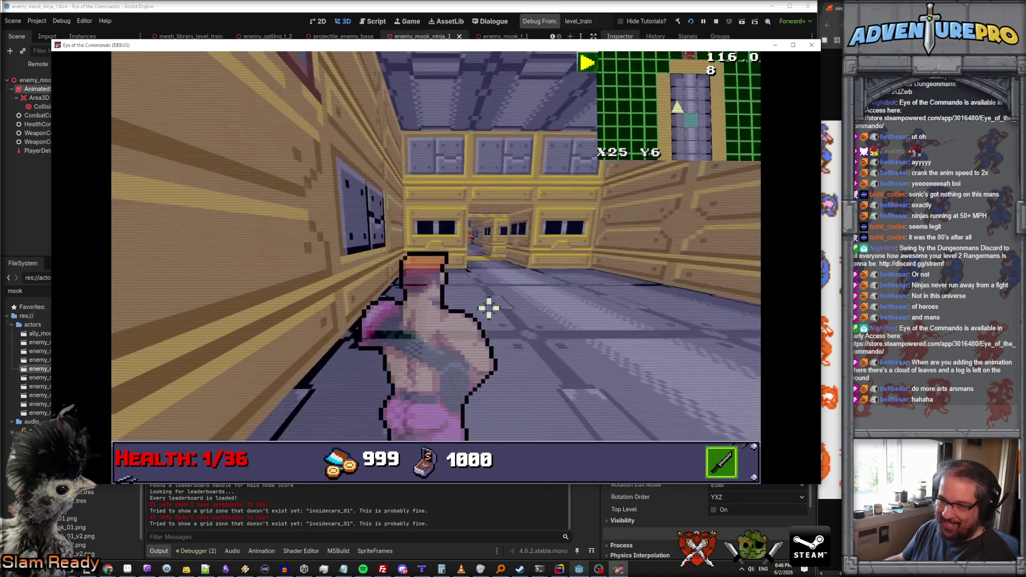
key("w")
key("w")
key("a")
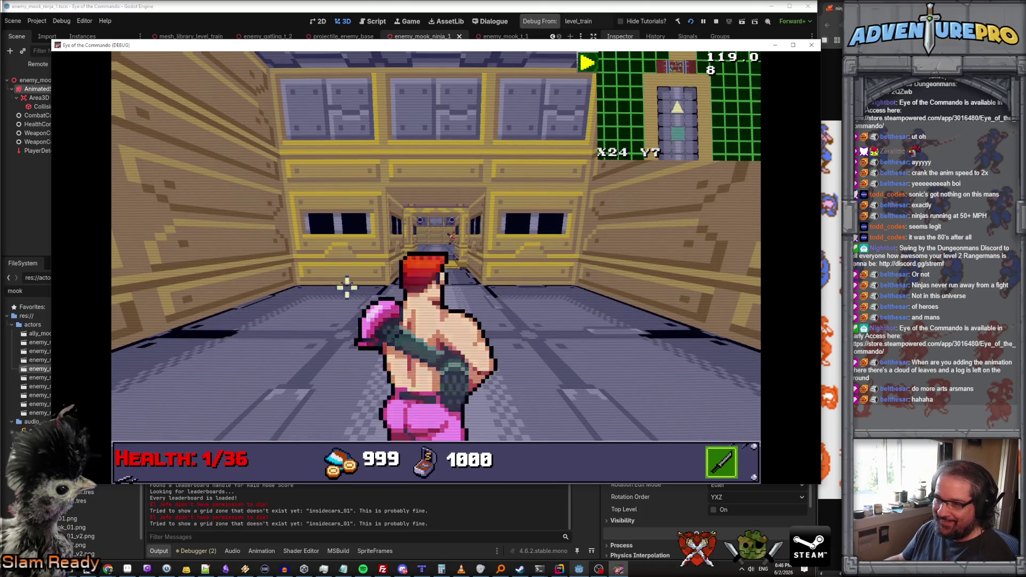
left_click(380, 232)
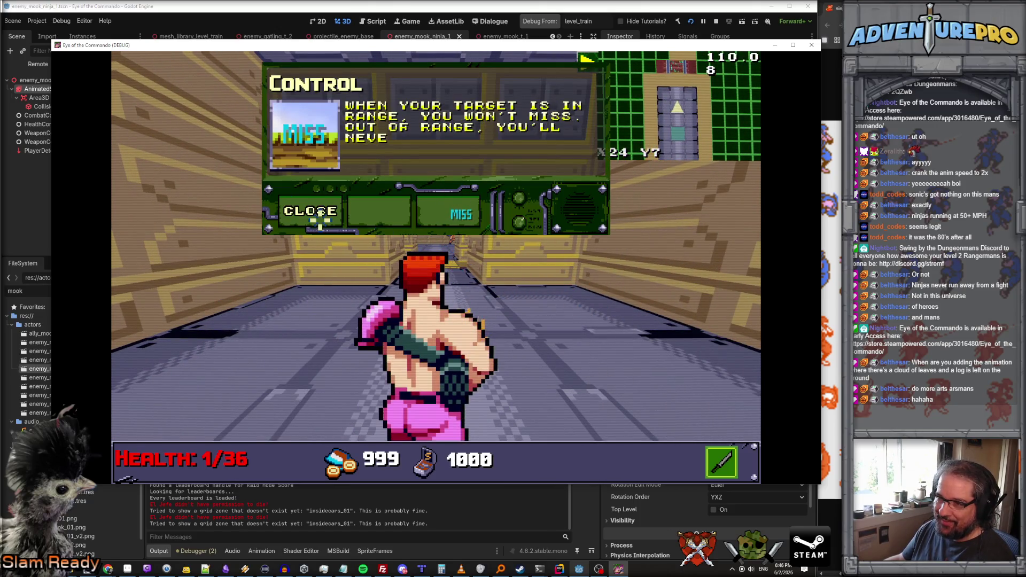
left_click(320, 215)
Turn into the next corridor, shoot the enemy there and keep advancing.
key("w")
key("d")
key("e")
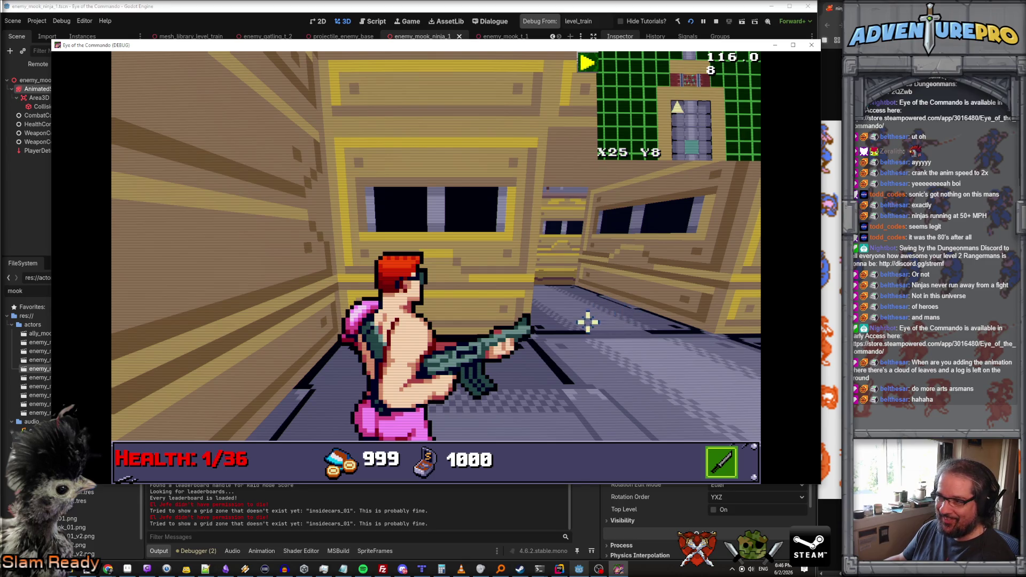
key("e")
key("w")
key("w")
key("w")
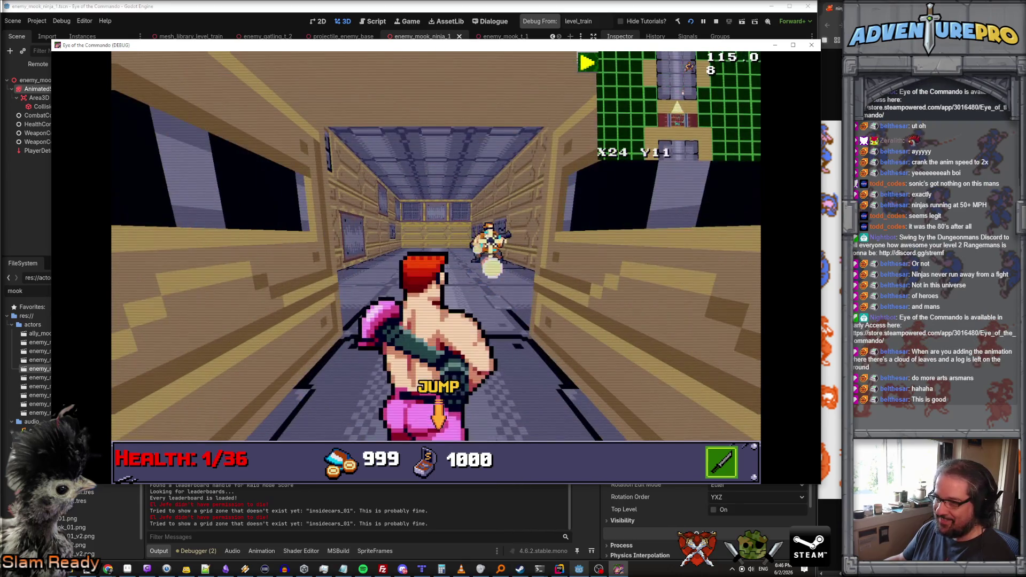
left_click(427, 271)
key("w")
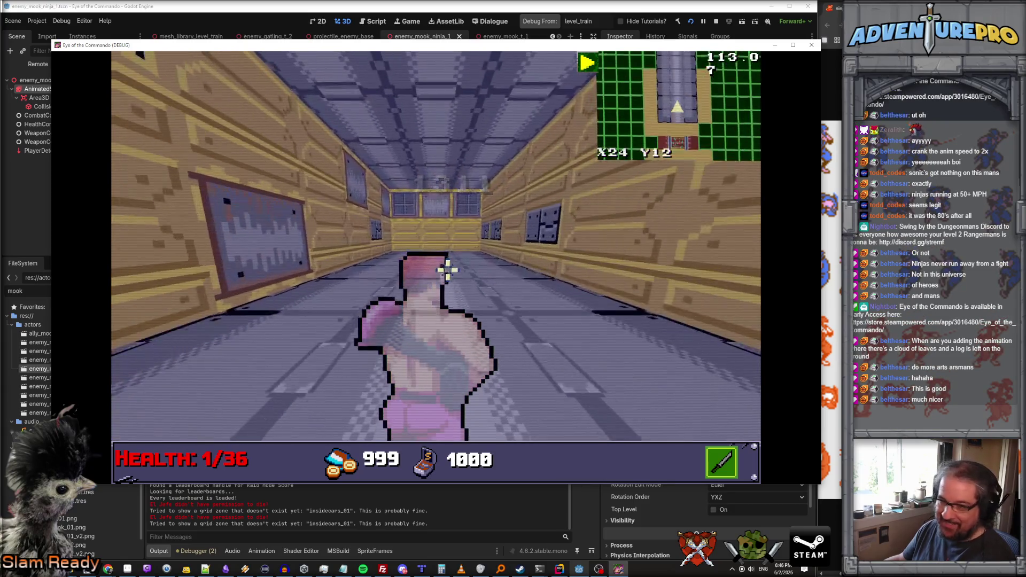
key("w")
key("w")
Shoot the right wall cannon, jump the pink pad and climb the ladder out.
left_click(483, 202)
key("w")
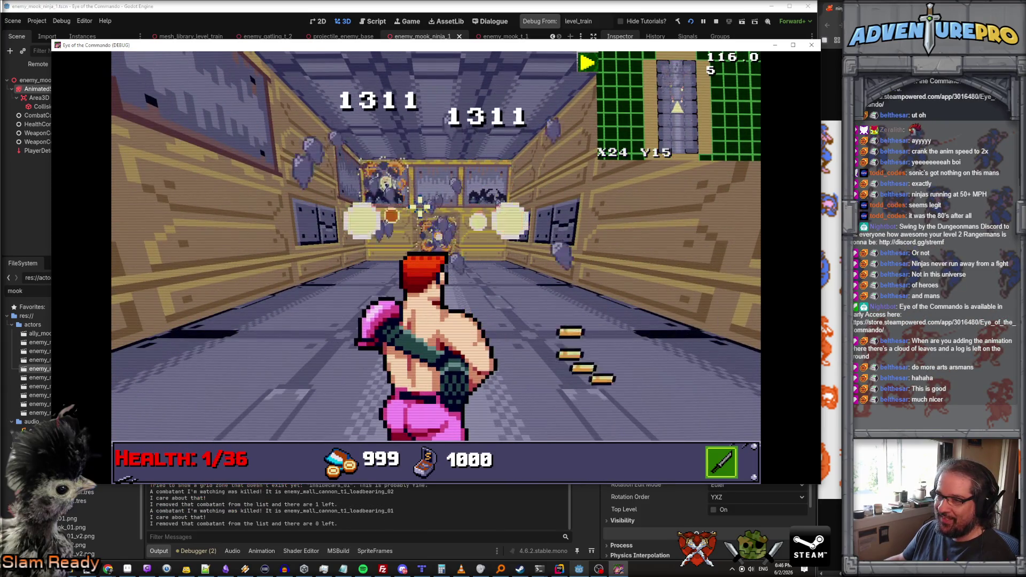
key("w")
key("w")
key("w")
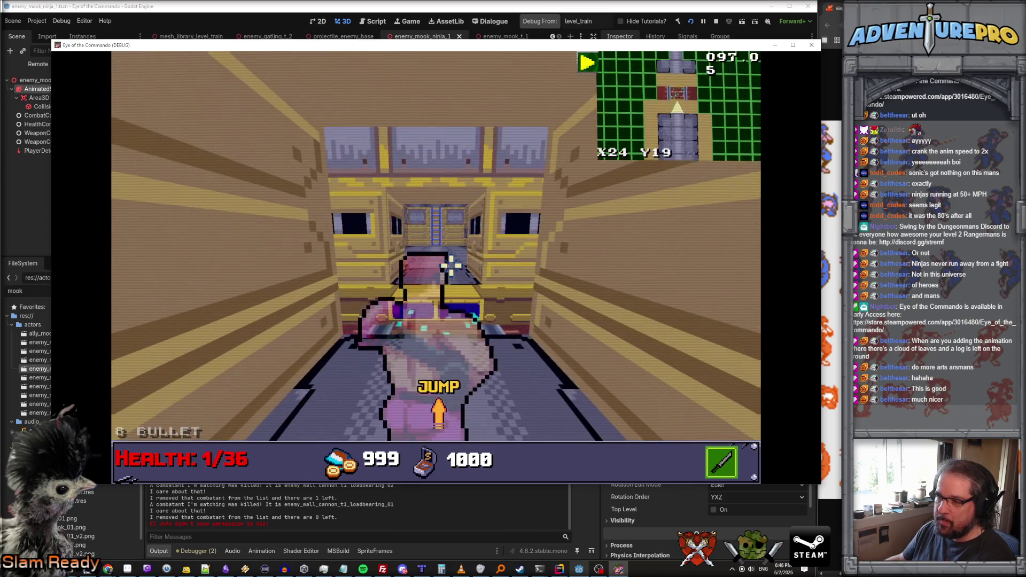
key("space")
key("d")
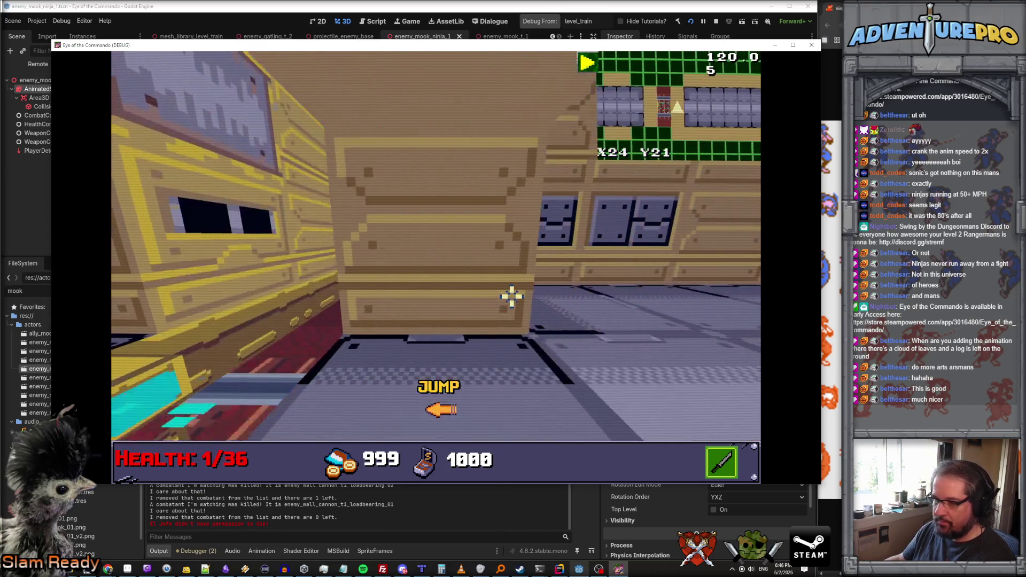
key("w")
key("w")
key("w")
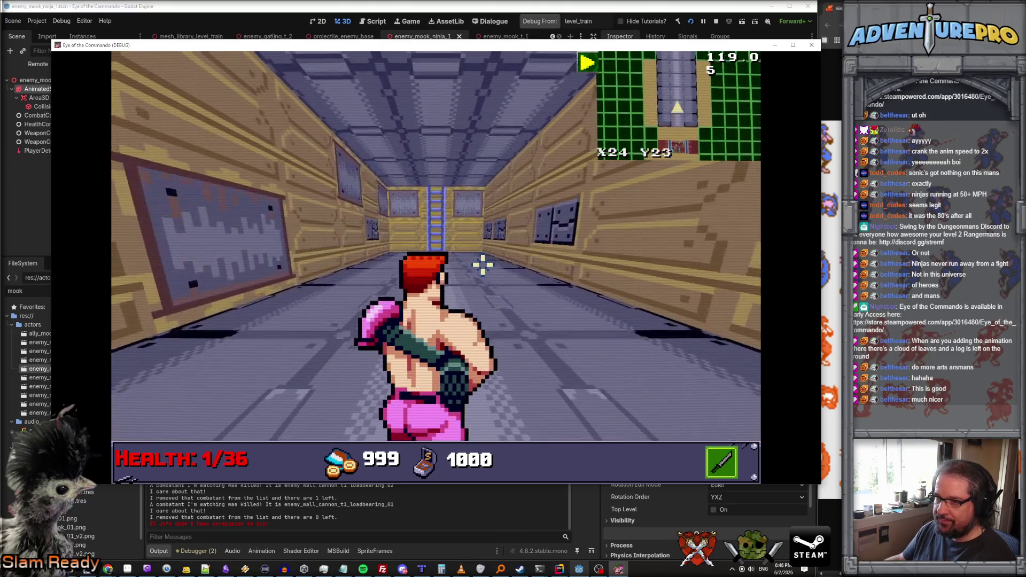
key("w")
key("w")
key("w")
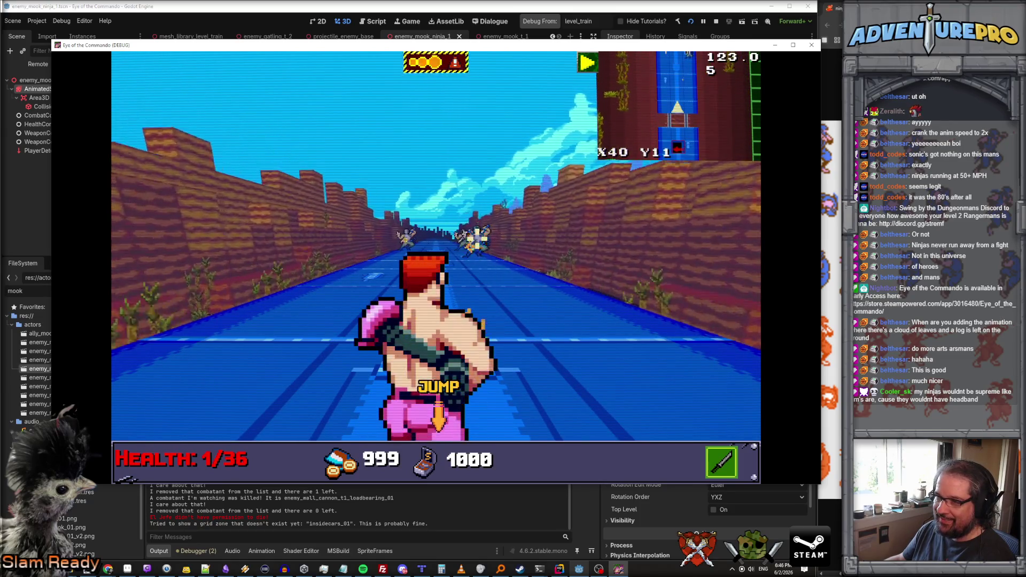
Advance through the canyon dodging ninja fire, then bring the Chrome calliope video forward.
key("w")
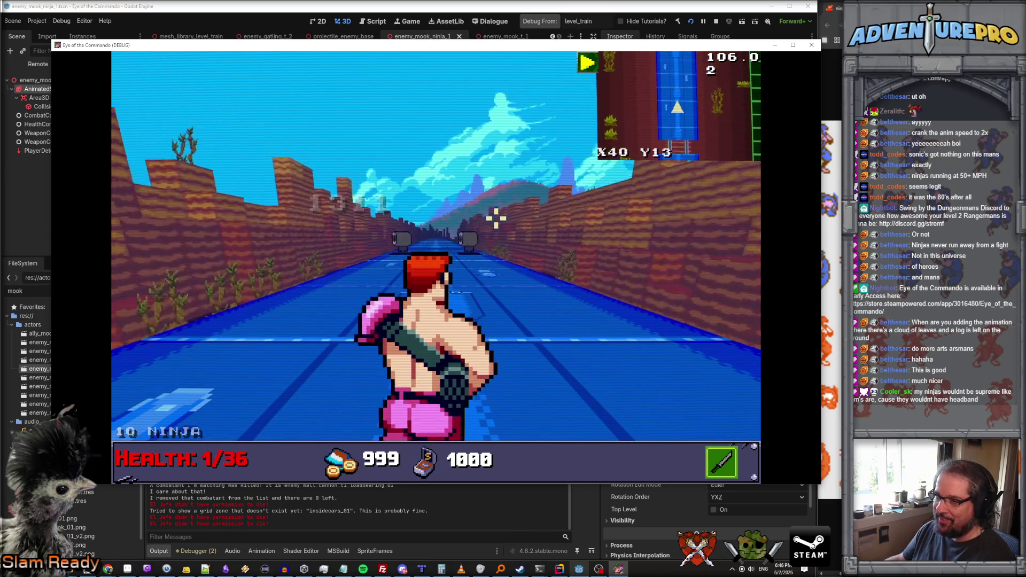
key("d")
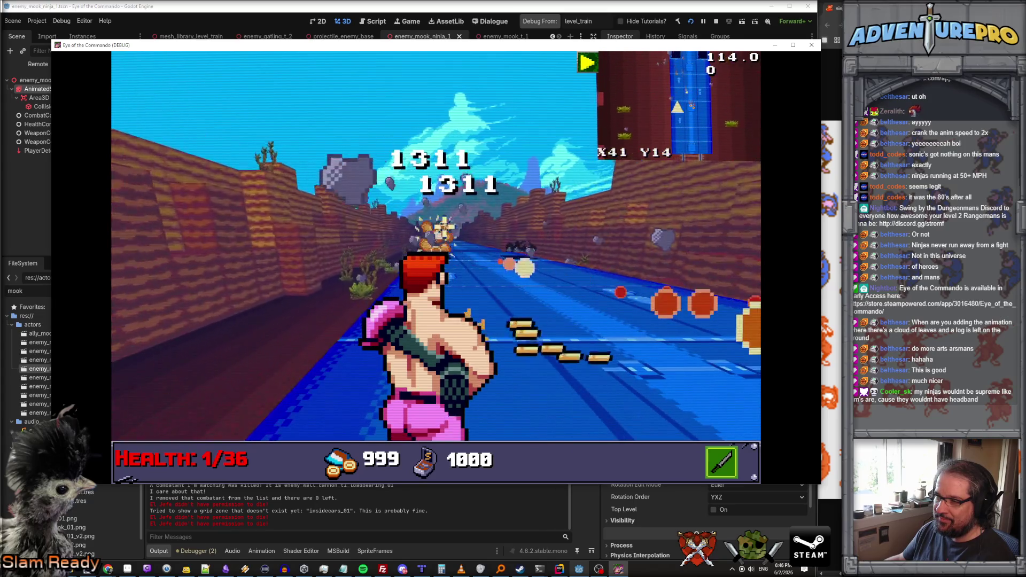
key("a")
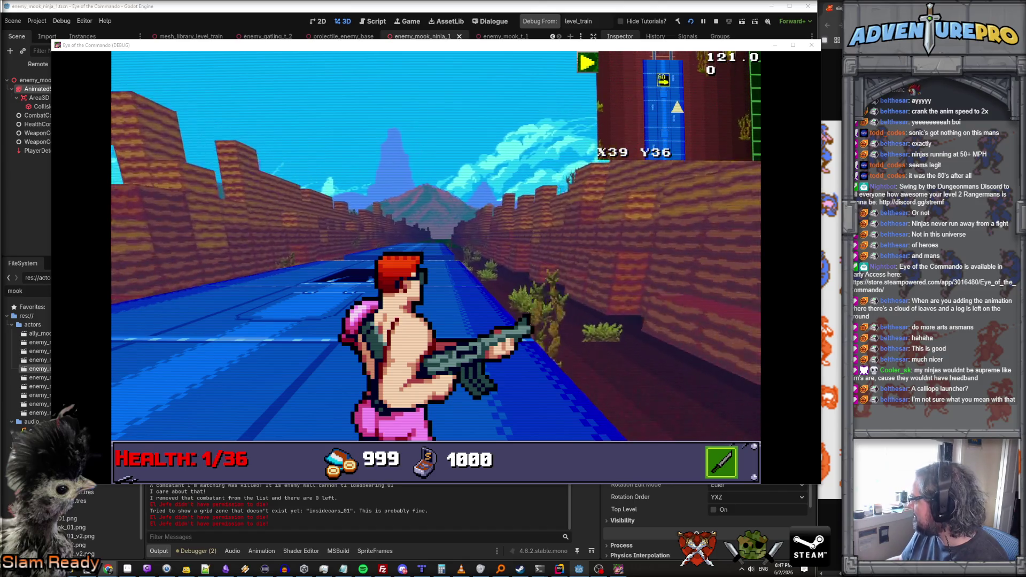
key("alt+Tab")
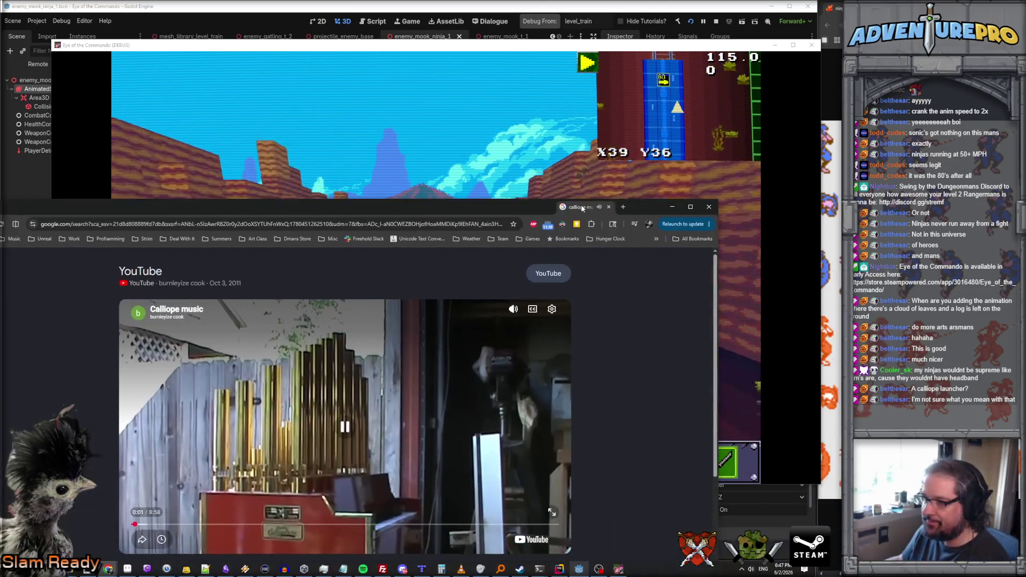
Maximize Chrome, skip the calliope video to 2:24, and open the Mercs longplay maximized.
double_click(582, 204)
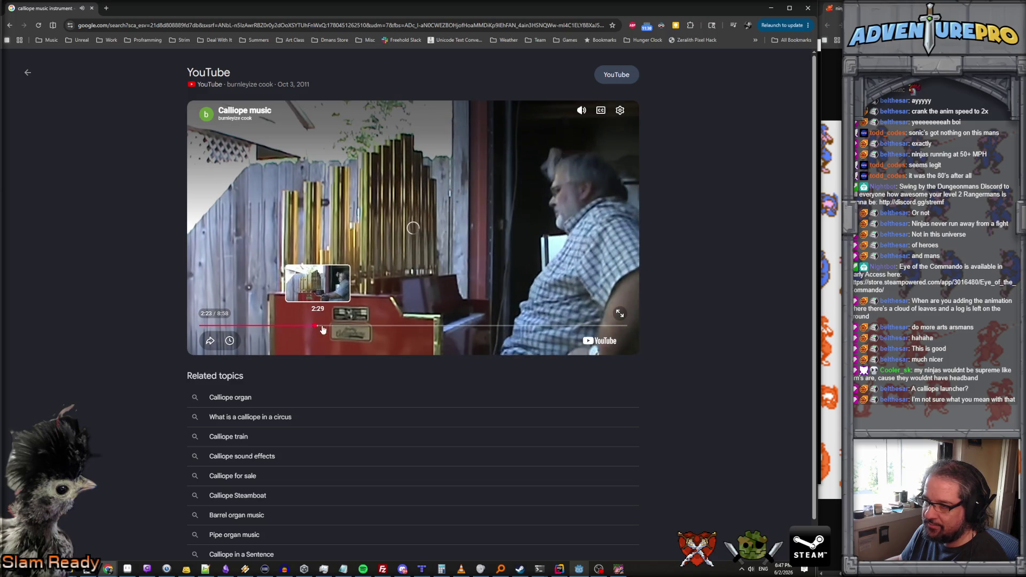
left_click(315, 327)
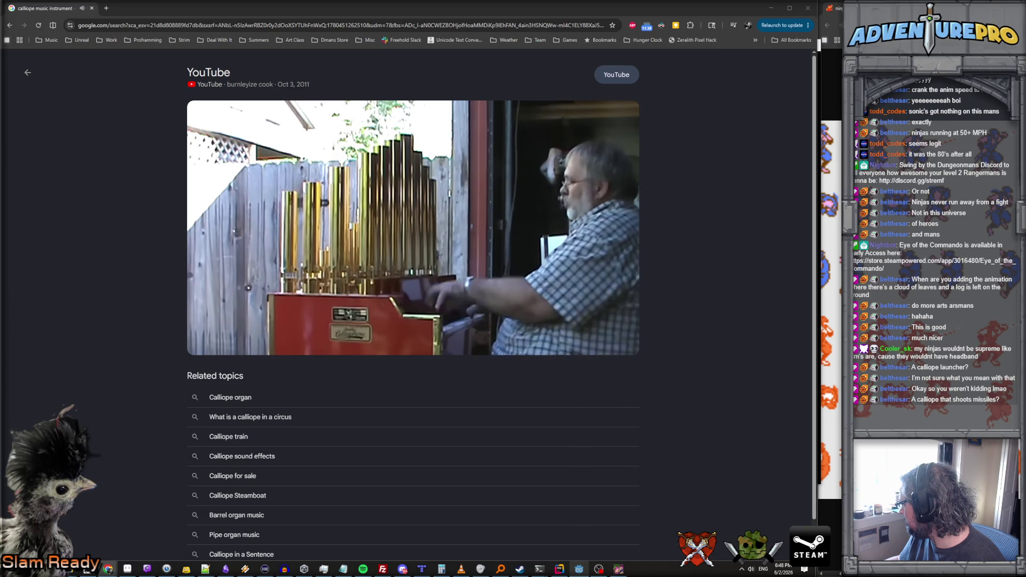
left_click(507, 268)
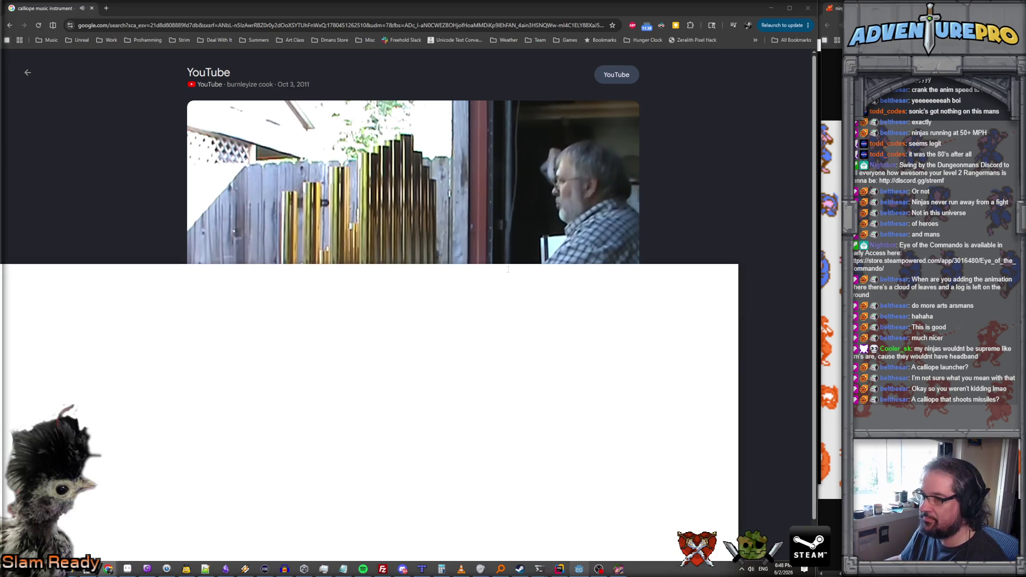
double_click(508, 268)
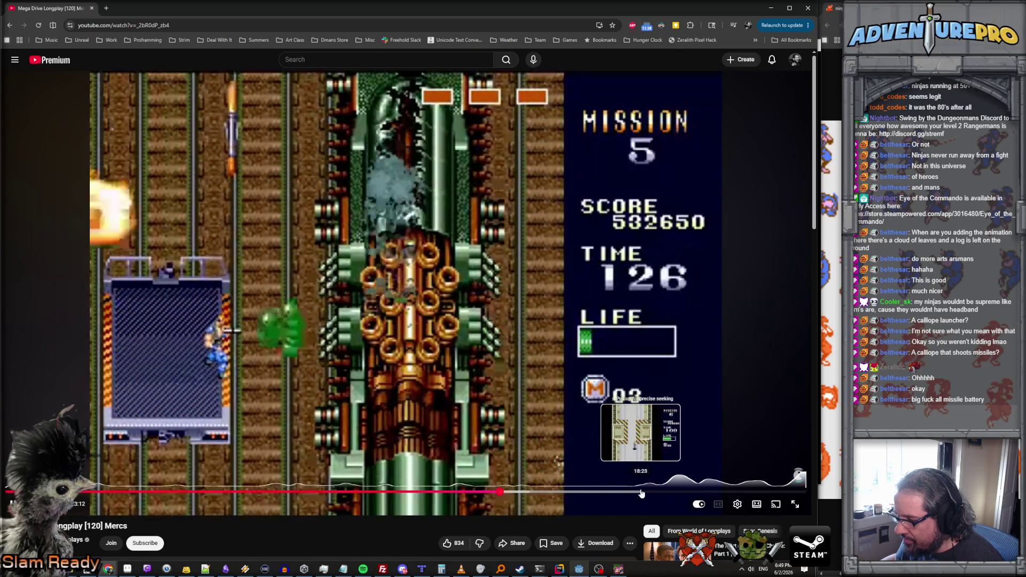
Skip the Mercs longplay ahead to Mission 6, then close it.
left_click(640, 494)
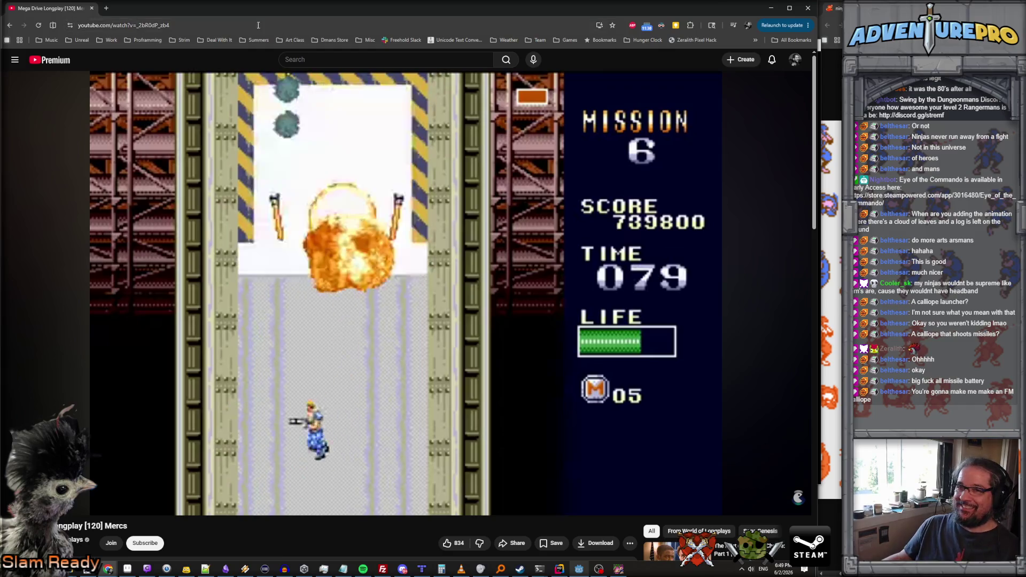
left_click(92, 9)
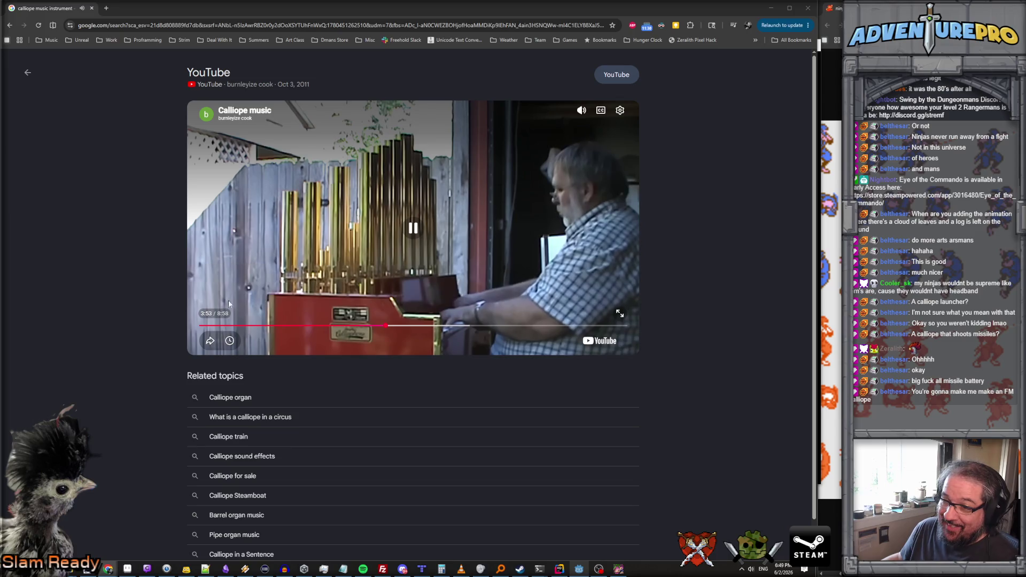
Pause the calliope video at 3:54 and close the browser.
left_click(367, 134)
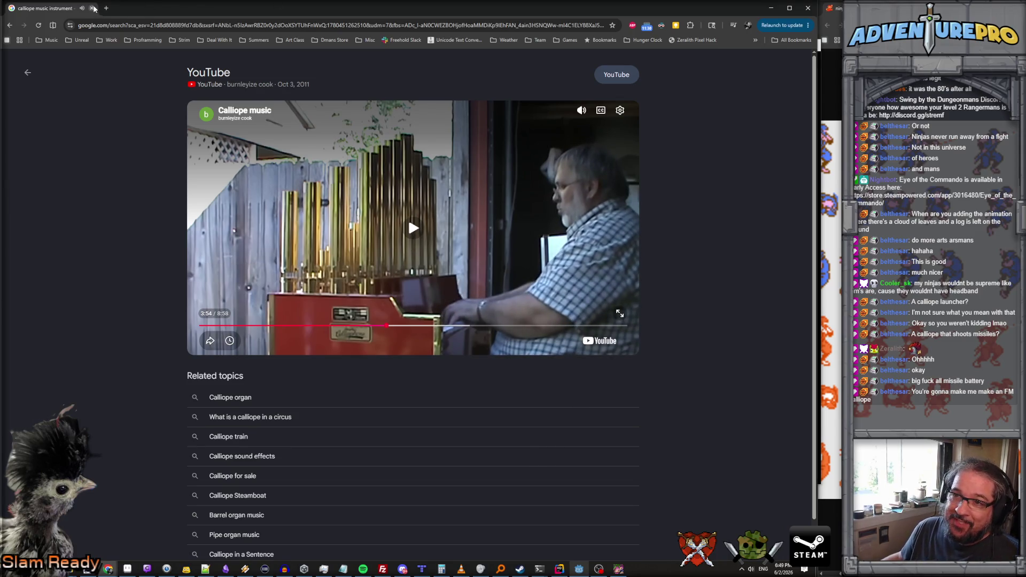
left_click(93, 8)
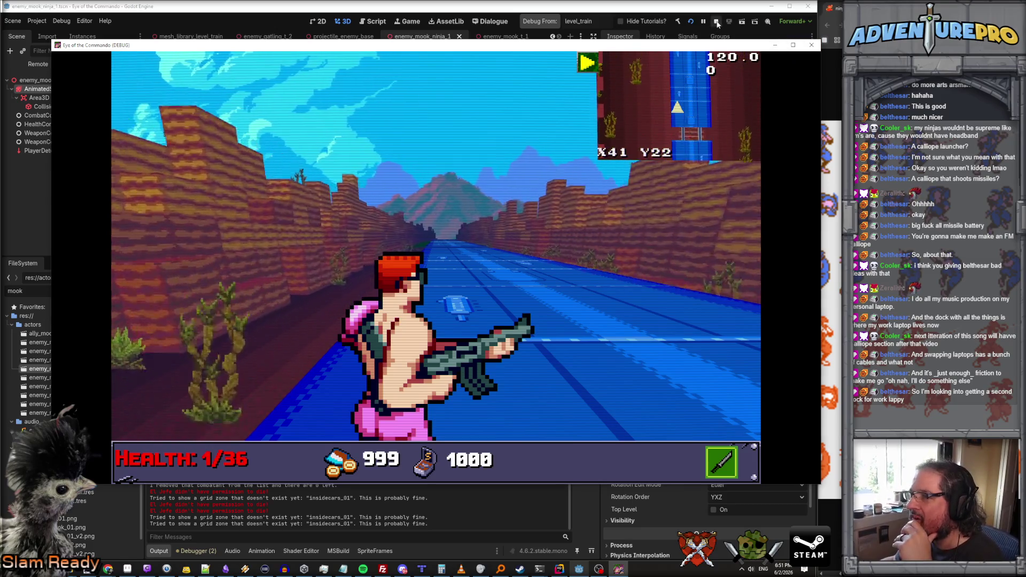
Stop the running level_train playtest to return to the editor.
left_click(715, 21)
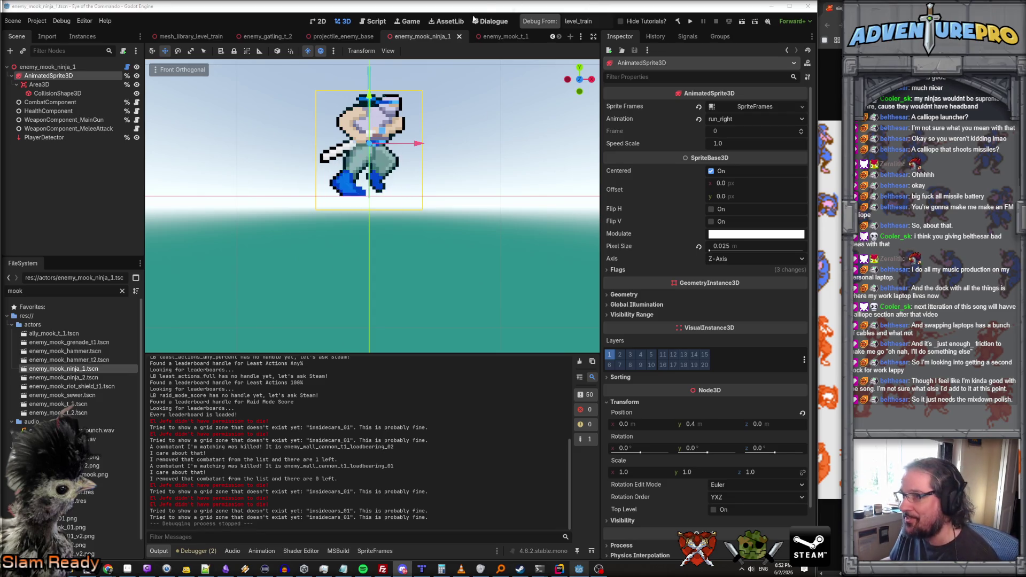
scroll(453, 234, "down", 1)
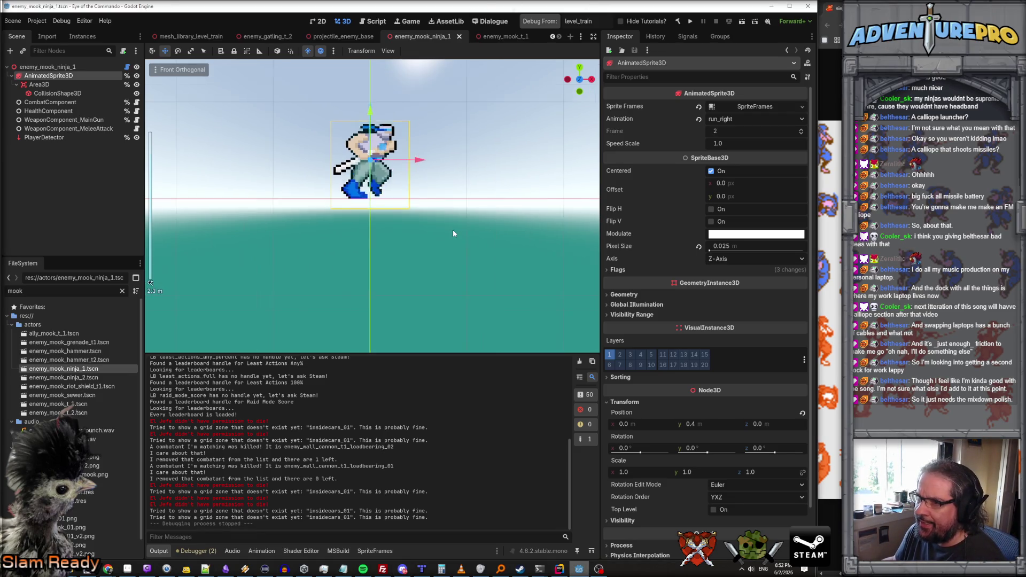
scroll(453, 234, "up", 2)
left_click(457, 282)
mouse_move(456, 282)
left_mouse_down()
mouse_move(463, 254)
mouse_move(462, 268)
left_mouse_up()
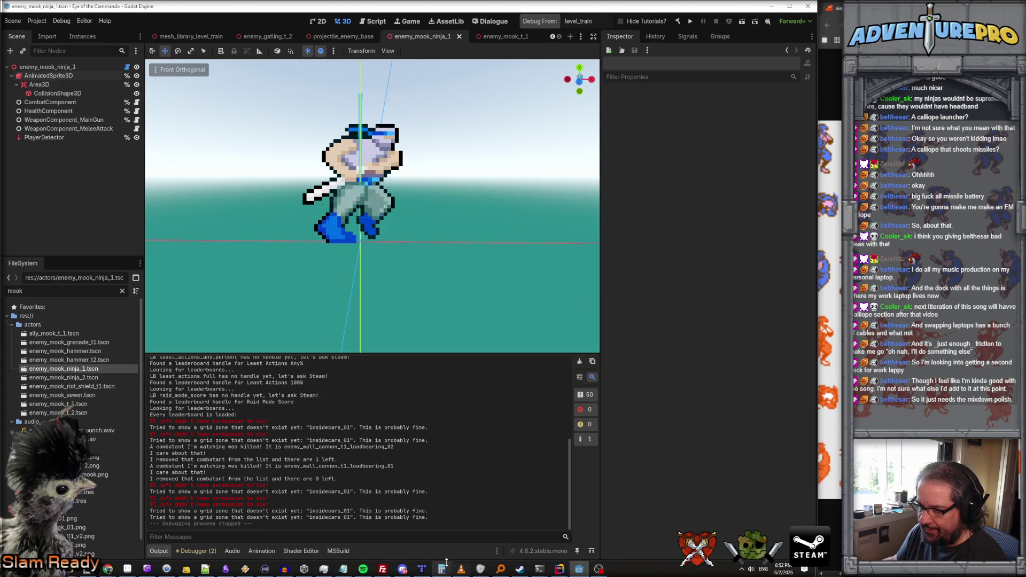